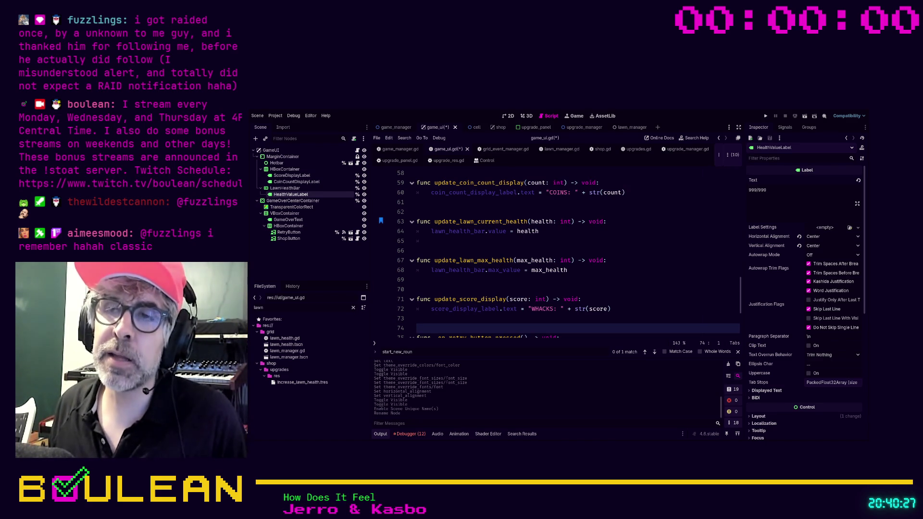
# Save the script, launch the game and play until 'Your lawn is ruined!' appears.
pyautogui.click(492, 279)
pyautogui.hotkey('ctrl', 's')
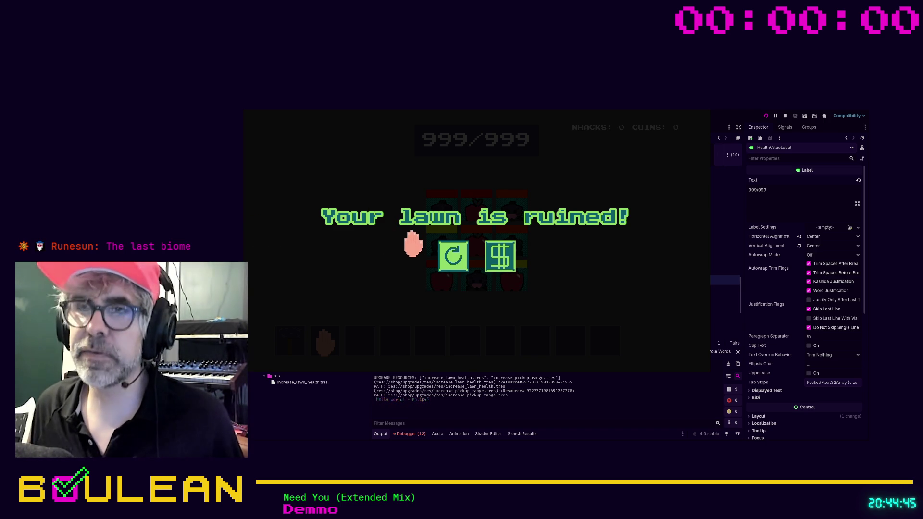
# Restart the round from the game-over screen, then stop the game and return to game_ui.gd.
pyautogui.click(450, 257)
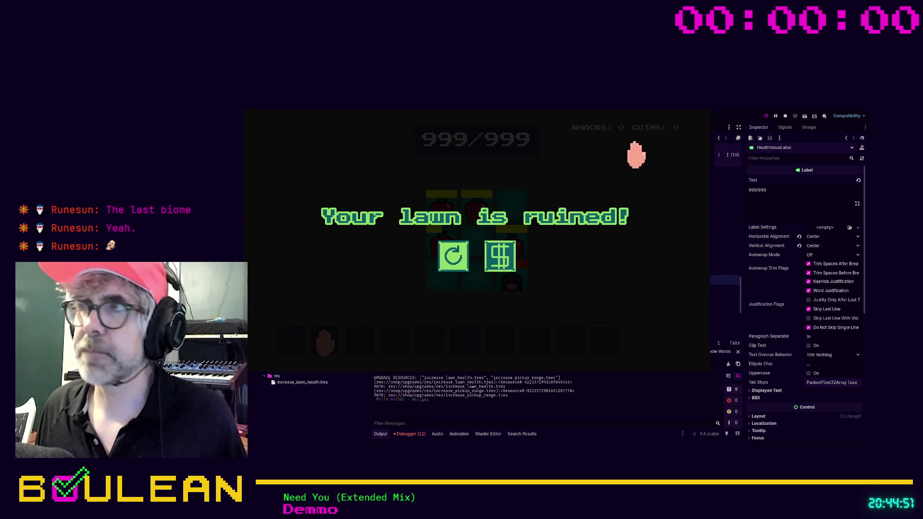
pyautogui.press('F8')
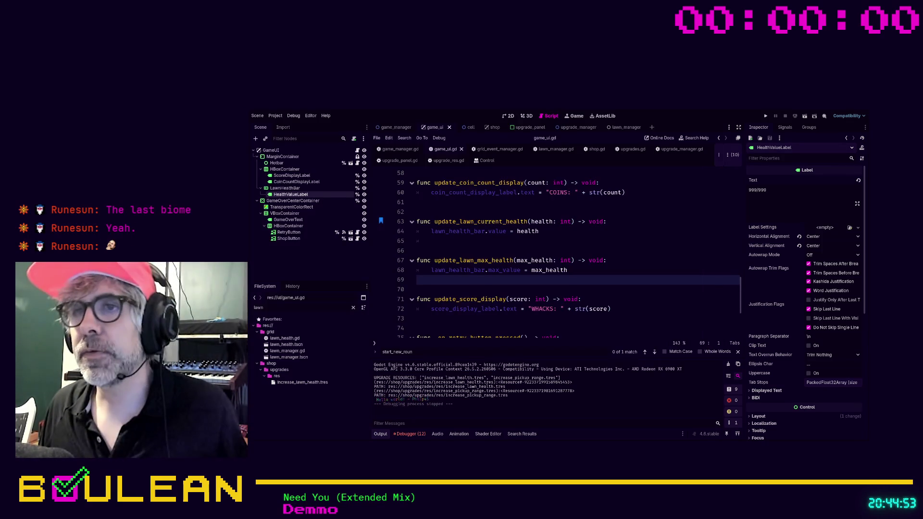
pyautogui.click(444, 319)
# Start a new update_health(current_health, max_health: int) function below the max health function.
pyautogui.moveTo(450, 327)
pyautogui.mouseDown()
pyautogui.moveTo(428, 310)
pyautogui.moveTo(412, 261)
pyautogui.mouseUp()
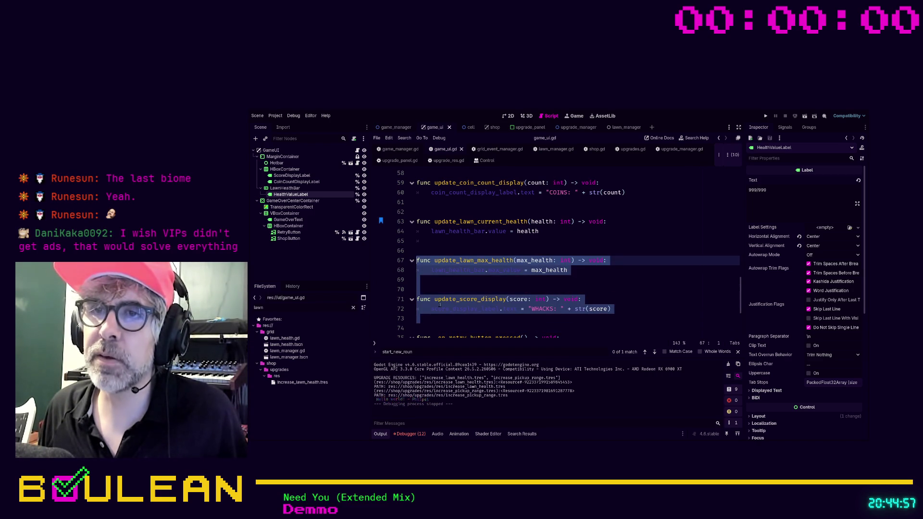
pyautogui.press('Right')
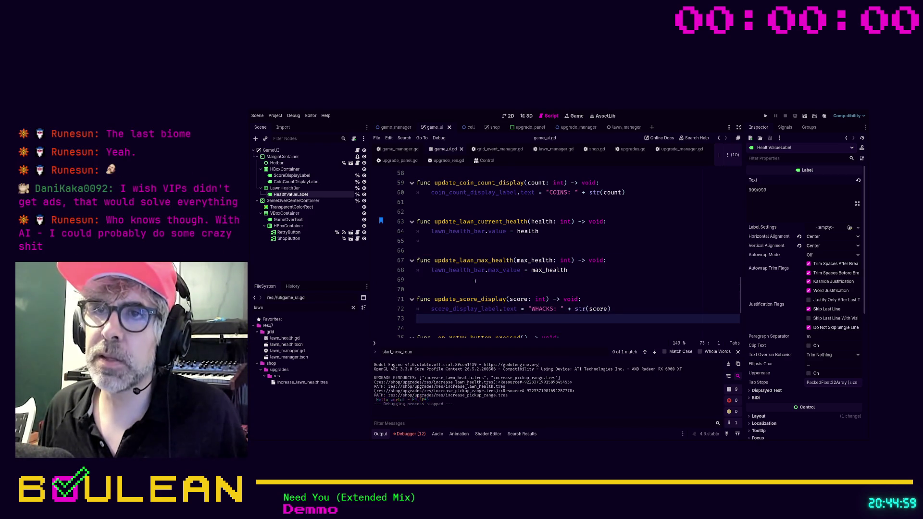
pyautogui.moveTo(478, 278); pyautogui.dragTo(423, 226)
pyautogui.click(437, 254)
pyautogui.click(465, 288)
pyautogui.press('Return')
pyautogui.press('Return')
pyautogui.press('Return')
pyautogui.press('Up')
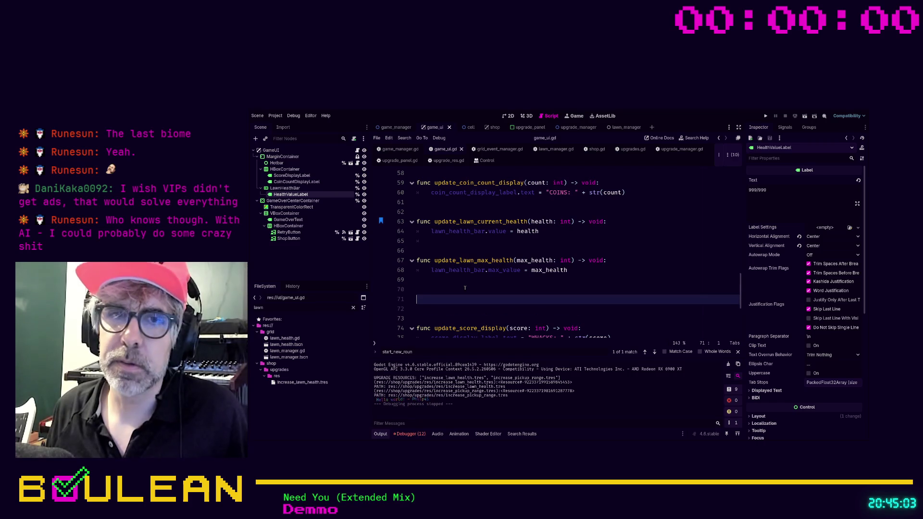
pyautogui.write('func up')
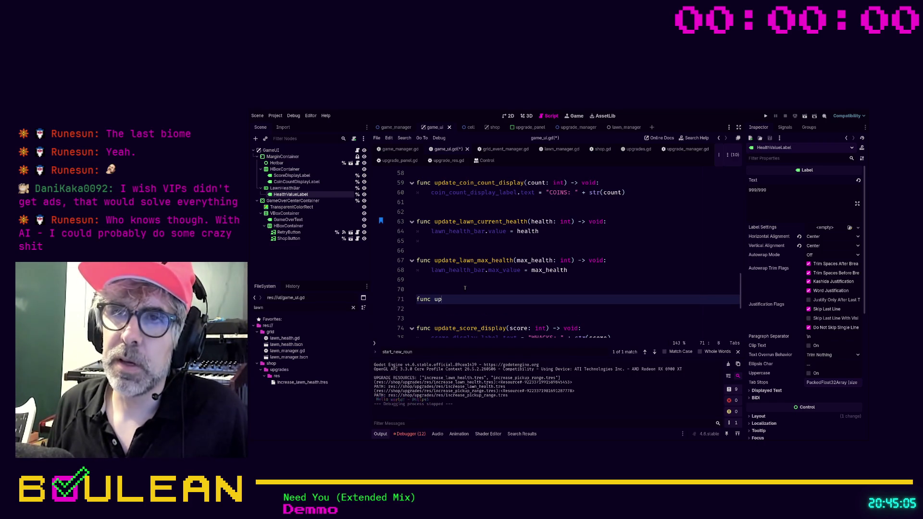
pyautogui.write('datehealth')
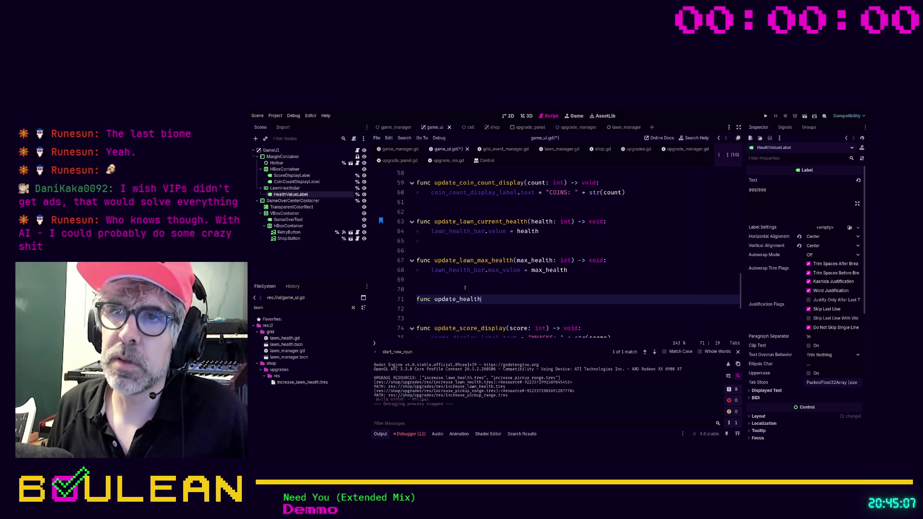
pyautogui.write('(current')
pyautogui.write('_health: ')
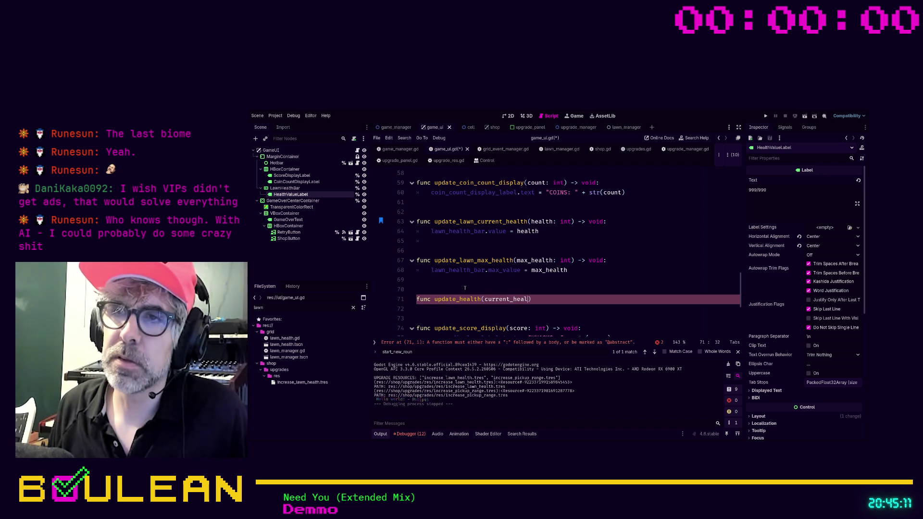
pyautogui.write('max_health: int')
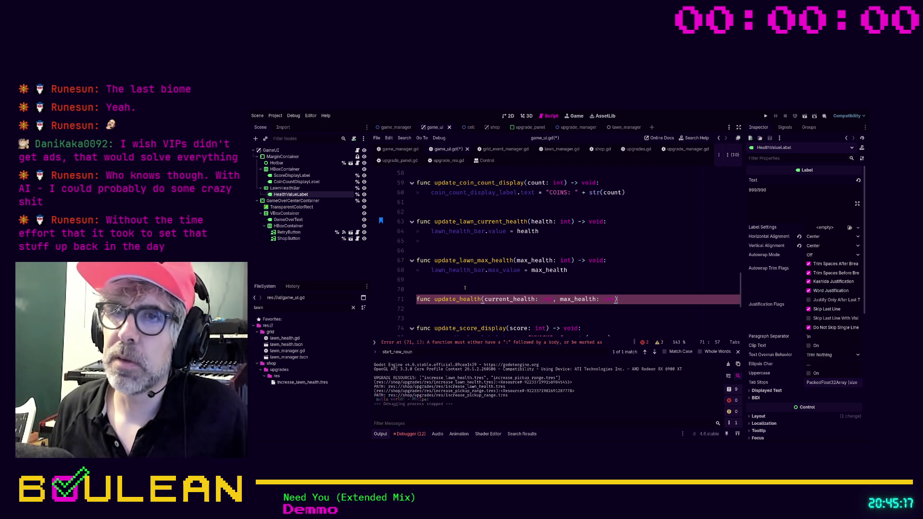
pyautogui.press('Return')
pyautogui.write('oa')
pyautogui.press('BackSpace')
pyautogui.press('BackSpace')
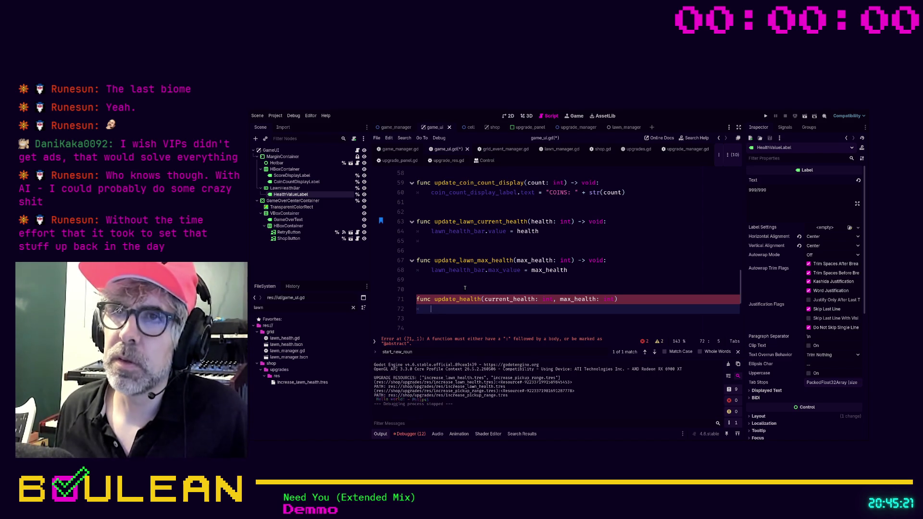
# Copy the lawn health bar's max_value and value assignments into the update_health body.
pyautogui.click(581, 275)
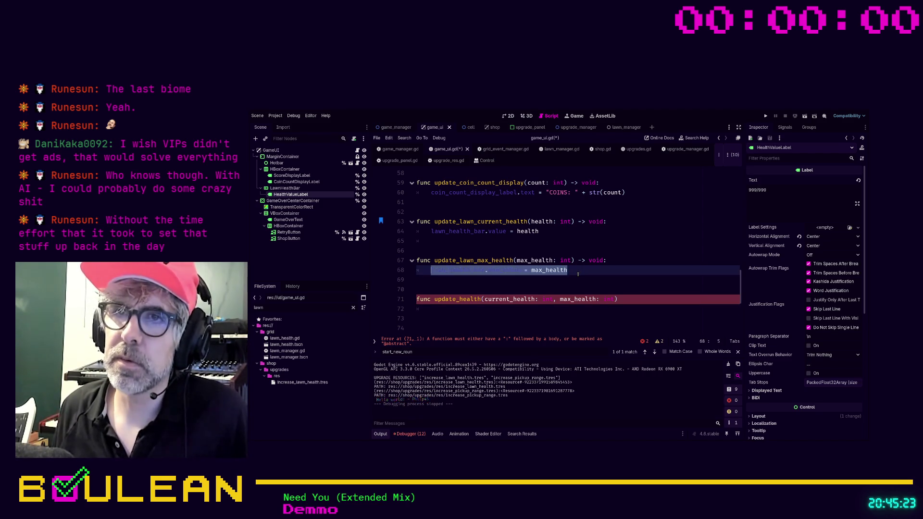
pyautogui.press('Down')
pyautogui.press('Down')
pyautogui.press('Down')
pyautogui.press('End')
pyautogui.press('Return')
pyautogui.write('lawn_health_bar.max_value = max_health')
pyautogui.press('Up')
pyautogui.press('Up')
pyautogui.press('Up')
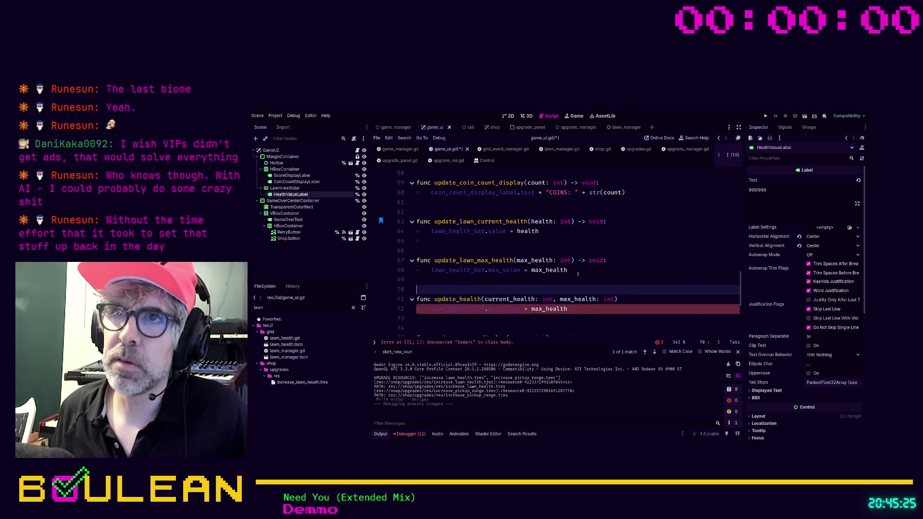
pyautogui.press('Up')
pyautogui.press('Up')
pyautogui.press('Up')
pyautogui.hotkey('shift', 'Home')
pyautogui.hotkey('ctrl', 'c')
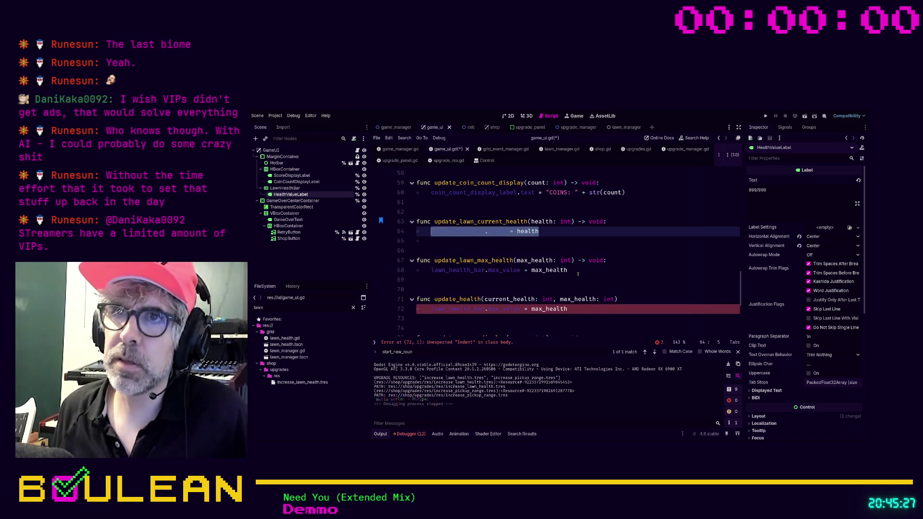
pyautogui.press('Down')
pyautogui.press('Down')
pyautogui.press('Down')
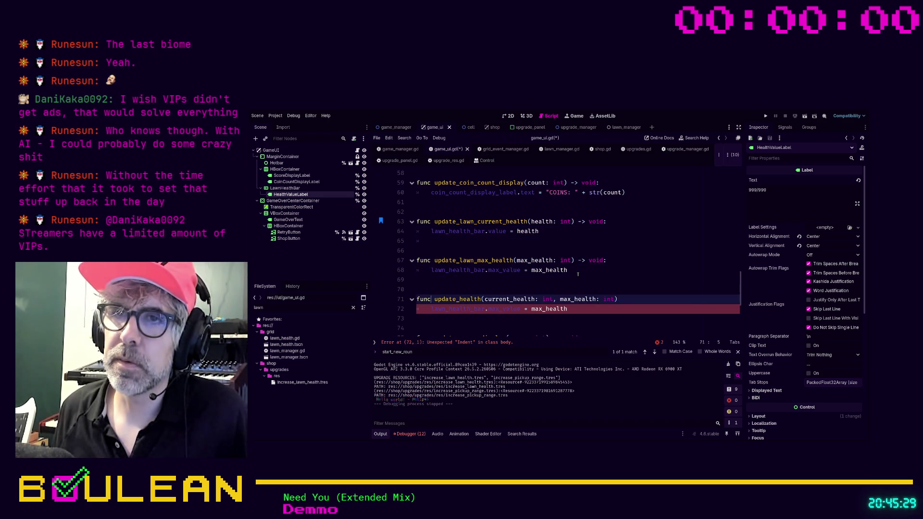
pyautogui.hotkey('ctrl', 'v')
pyautogui.press('Home')
pyautogui.press('Tab')
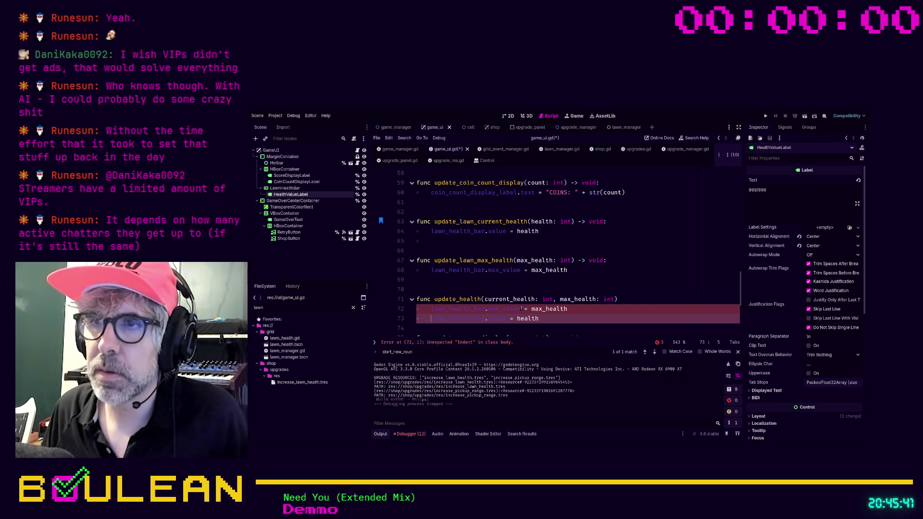
# Finish the signature with '-> void:' and rename the health argument to current_health.
pyautogui.press('Up')
pyautogui.press('Up')
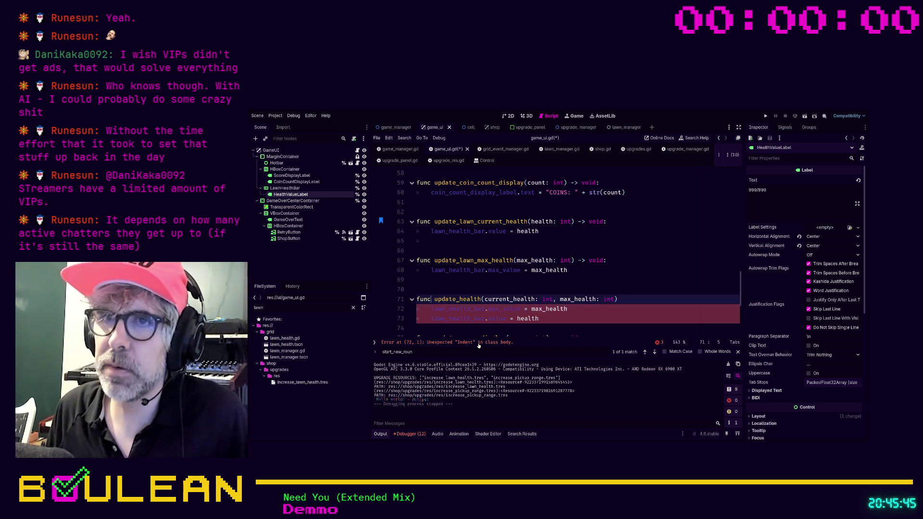
pyautogui.write(' -> vo')
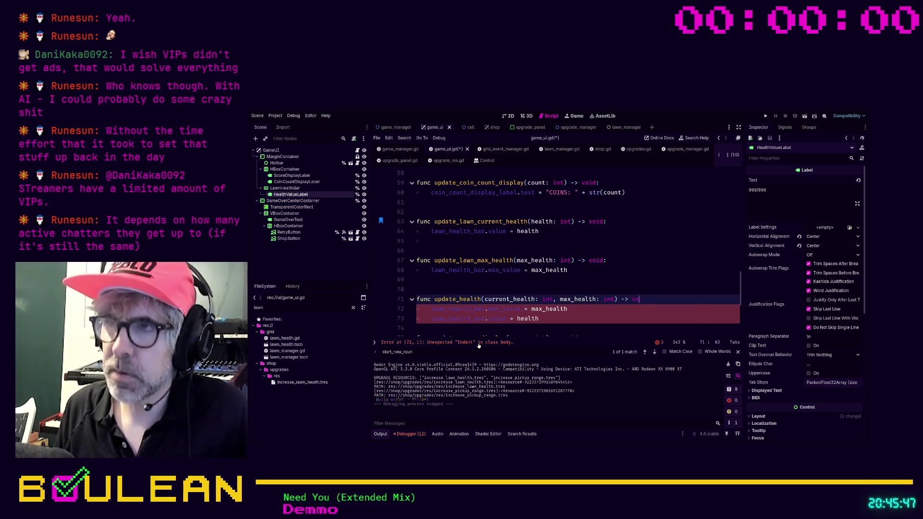
pyautogui.write('id:')
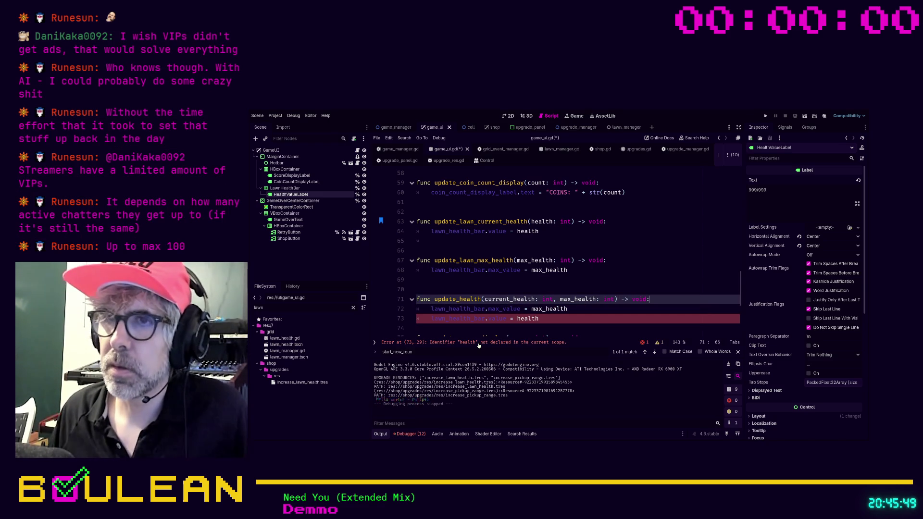
pyautogui.doubleClick(529, 318)
pyautogui.write('current_health')
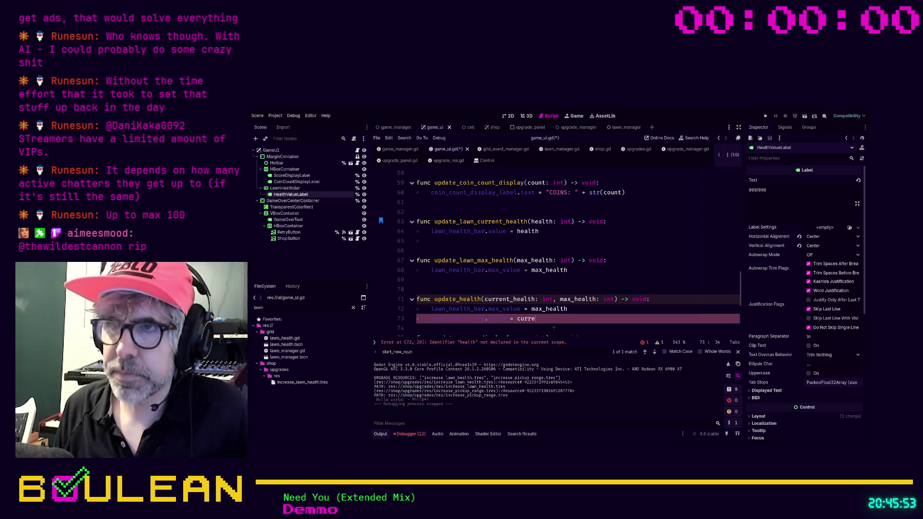
pyautogui.click(554, 329)
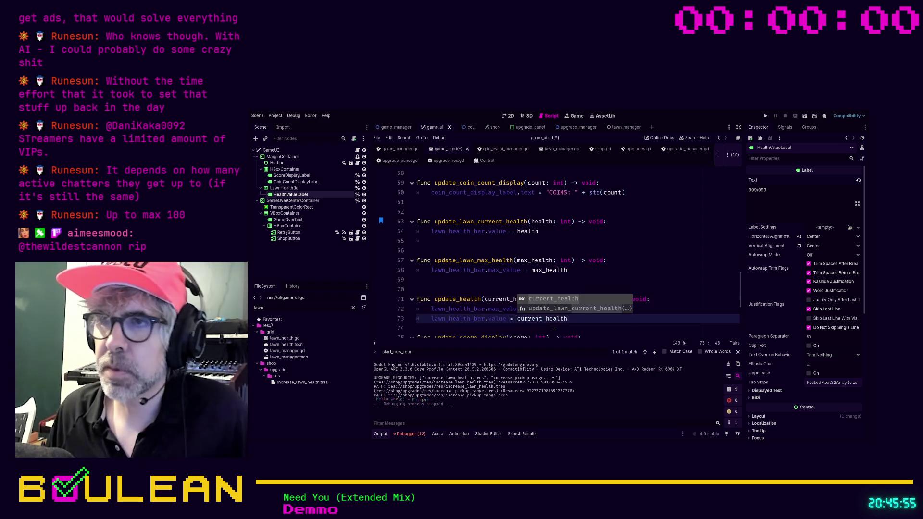
pyautogui.press('Return')
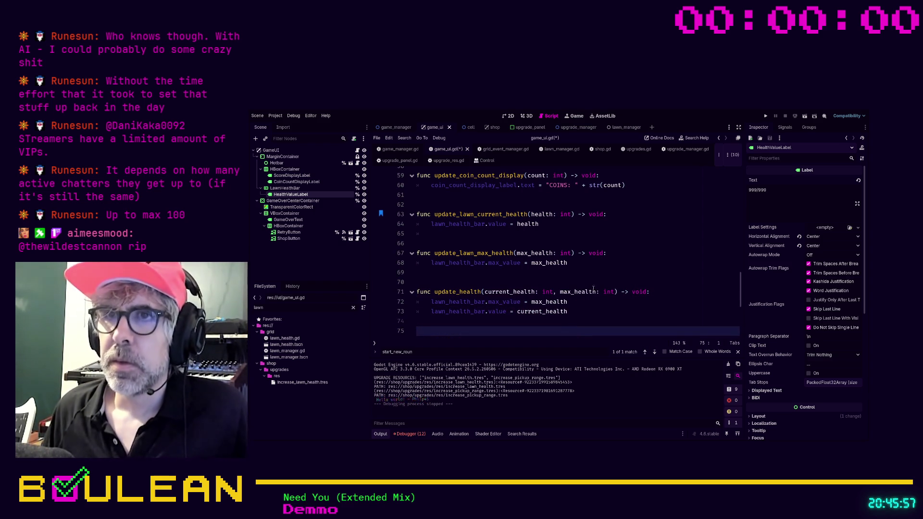
# Comment out the update_lawn_current_health and update_lawn_max_health functions with Ctrl+K.
pyautogui.moveTo(474, 277); pyautogui.dragTo(411, 208)
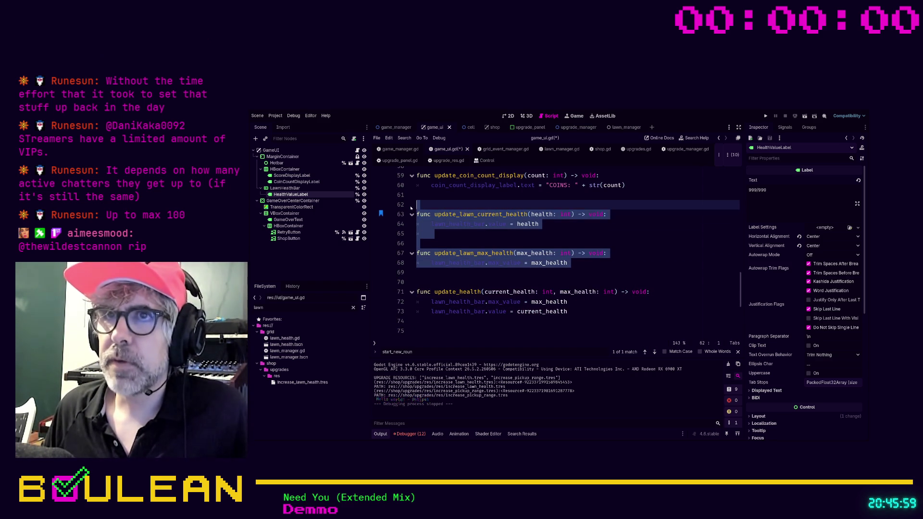
pyautogui.hotkey('ctrl', 'k')
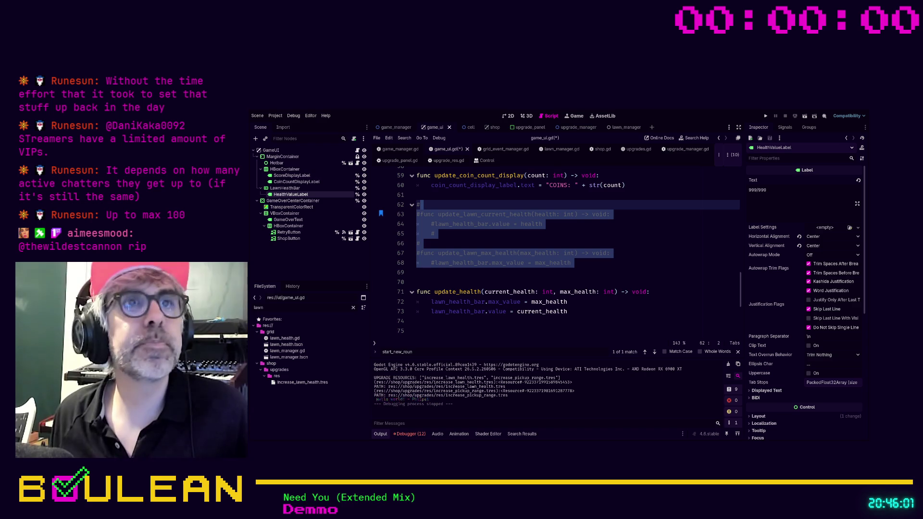
pyautogui.scroll(1, 552, 250)
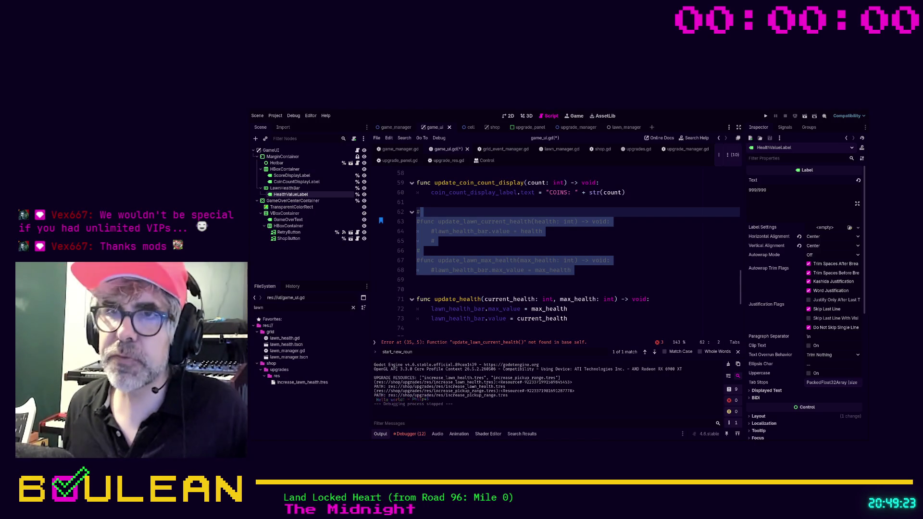
# Review the commented-out health functions spanning lines 62–69.
pyautogui.click(567, 280)
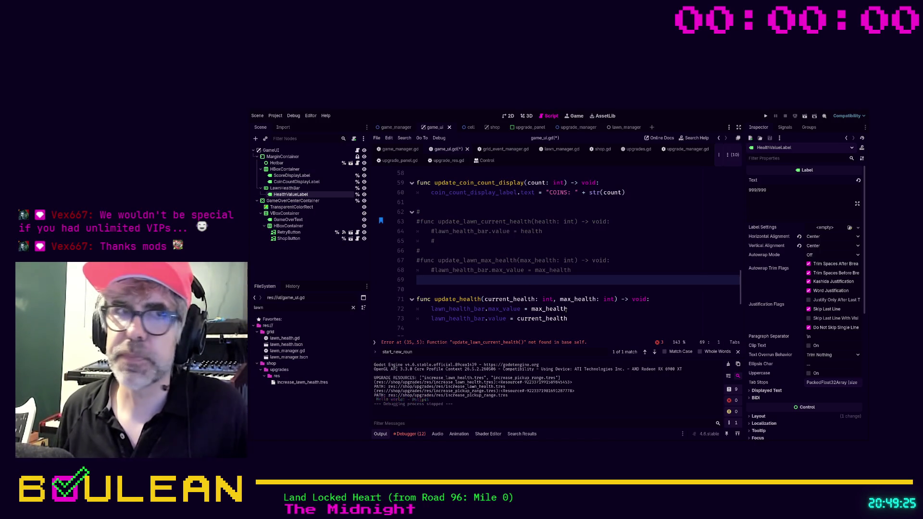
pyautogui.hotkey('shift', 'Up')
pyautogui.hotkey('shift', 'Up')
pyautogui.hotkey('shift', 'Up')
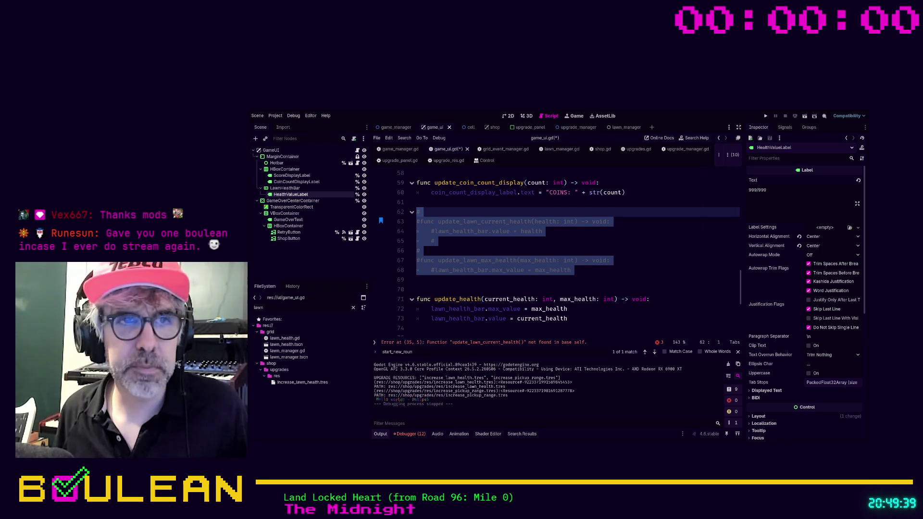
pyautogui.click(457, 288)
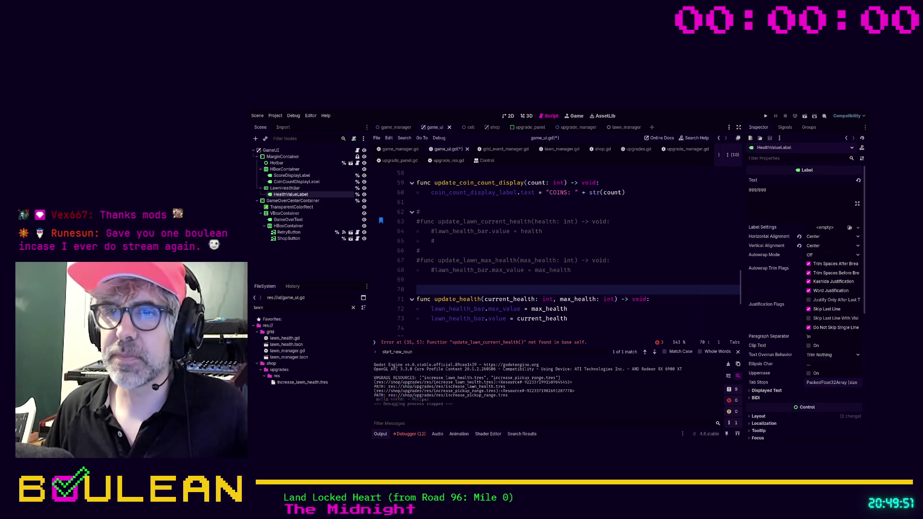
pyautogui.click(621, 279)
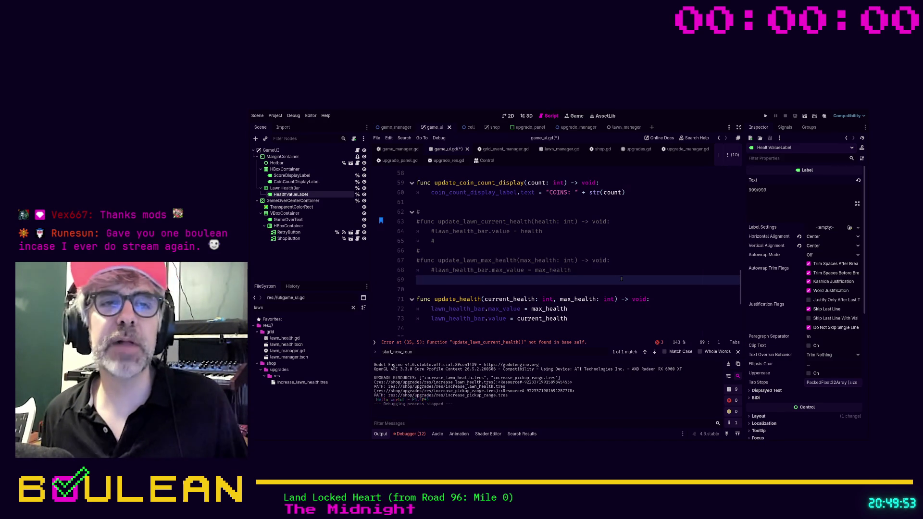
pyautogui.click(523, 289)
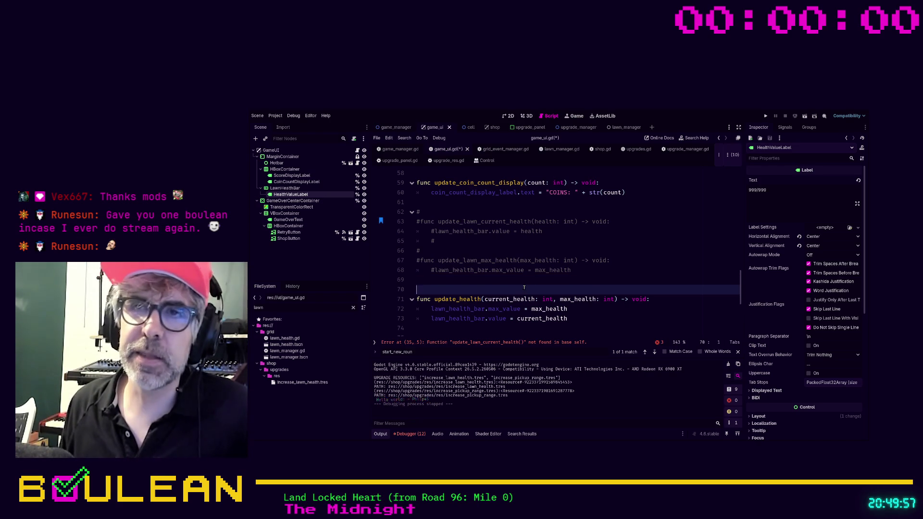
pyautogui.hotkey('shift', 'Up')
pyautogui.hotkey('shift', 'Up')
pyautogui.hotkey('shift', 'Up')
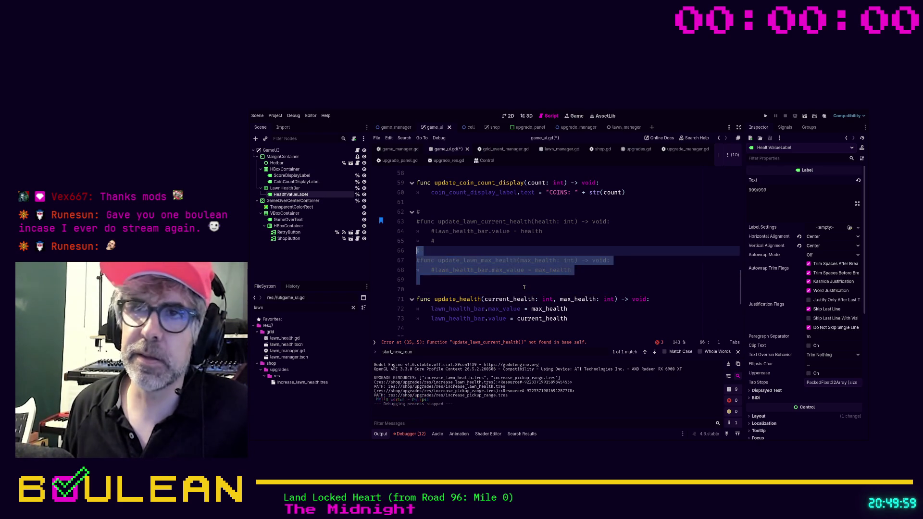
pyautogui.hotkey('shift', 'Up')
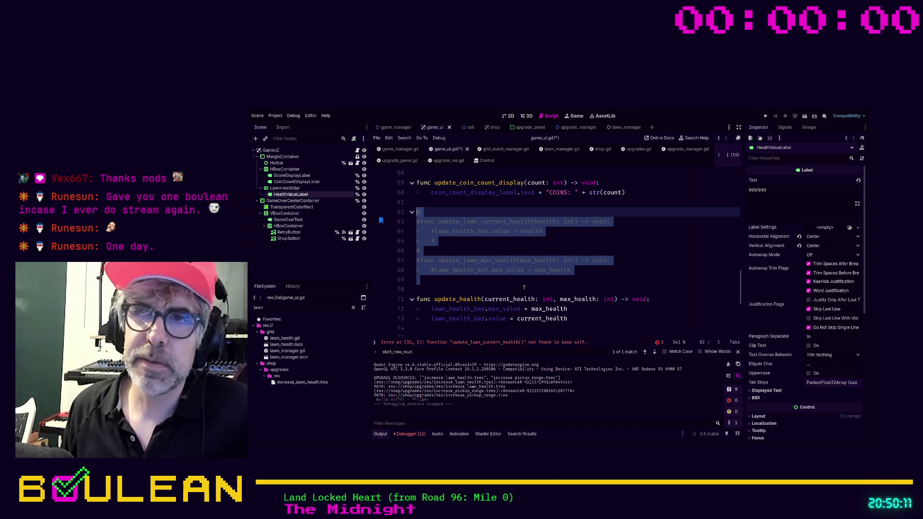
pyautogui.press('Down')
pyautogui.press('Down')
pyautogui.press('Down')
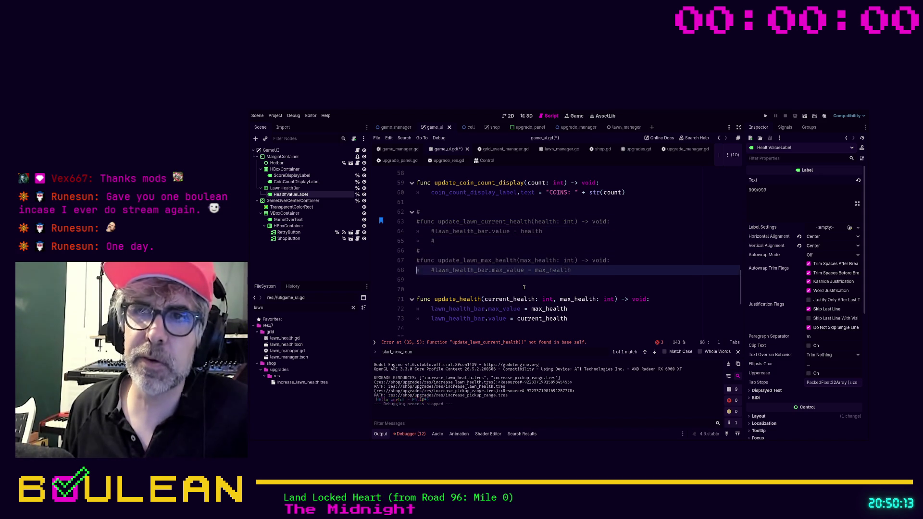
pyautogui.hotkey('shift', 'Up')
pyautogui.hotkey('shift', 'Up')
pyautogui.hotkey('shift', 'Up')
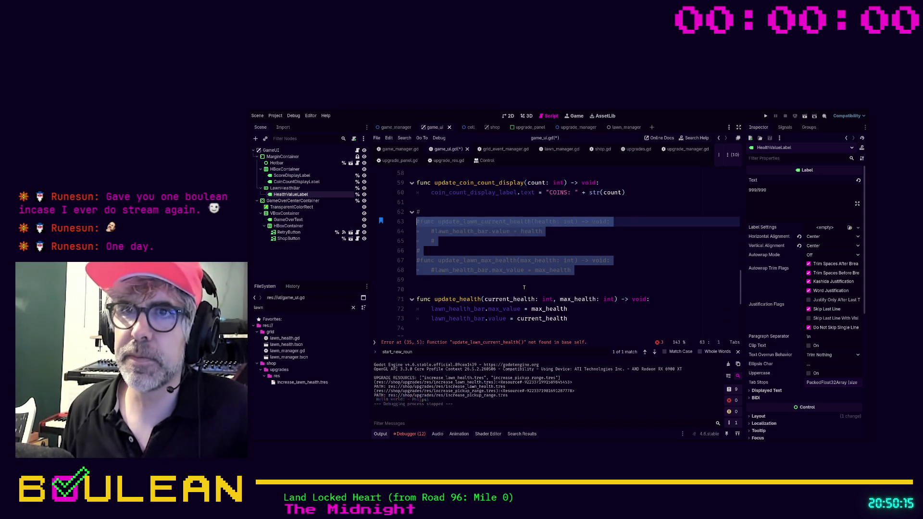
pyautogui.click(524, 287)
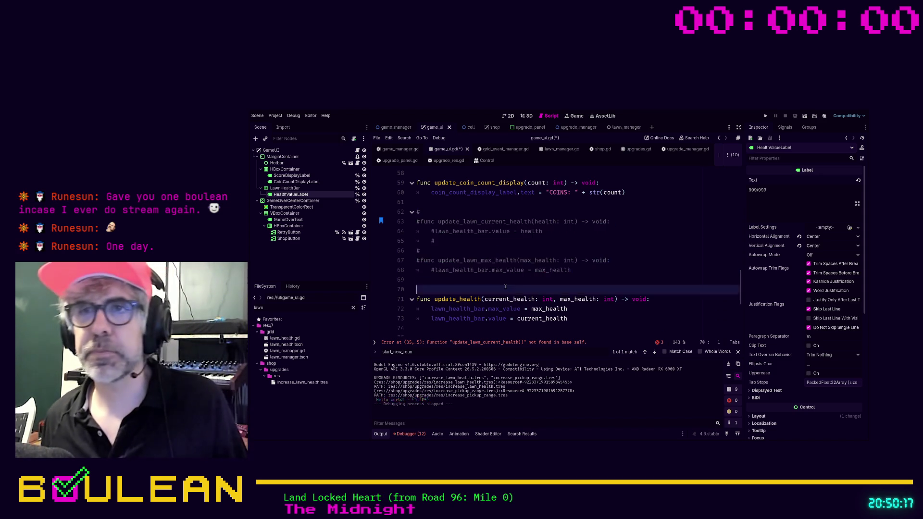
# Add a blank line after _set_starting_values and save game_ui.gd.
pyautogui.scroll(2, 496, 268)
pyautogui.click(496, 264)
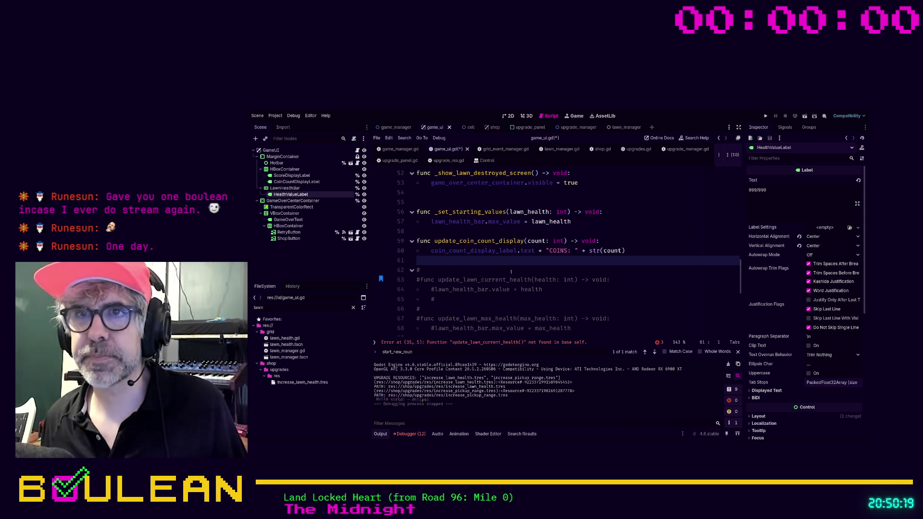
pyautogui.press('Up')
pyautogui.press('Up')
pyautogui.press('Up')
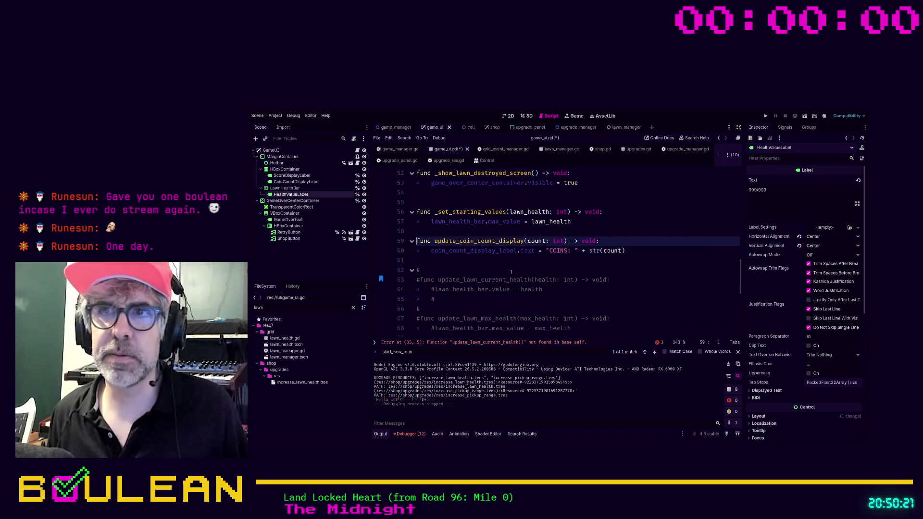
pyautogui.press('Return')
pyautogui.hotkey('ctrl', 's')
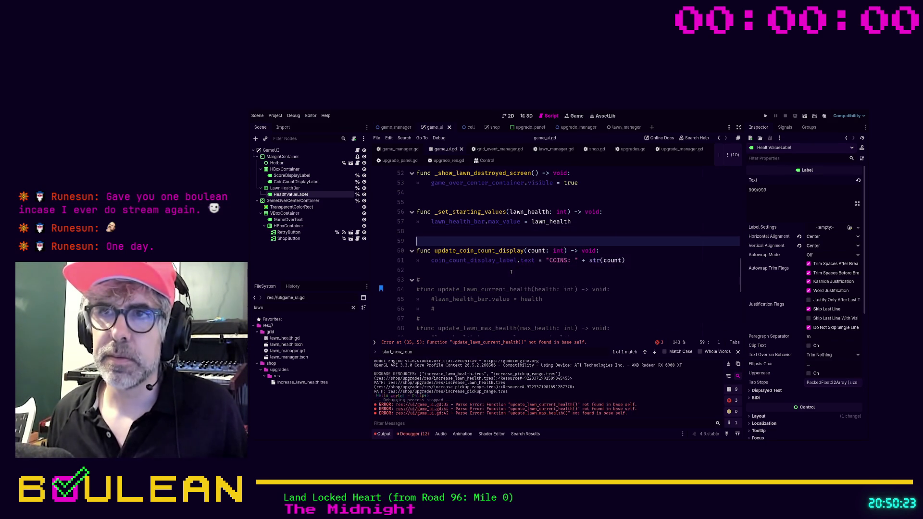
# Jump to the first parse error and rename start()'s lawn_health parameter to lawn_current_health.
pyautogui.click(479, 344)
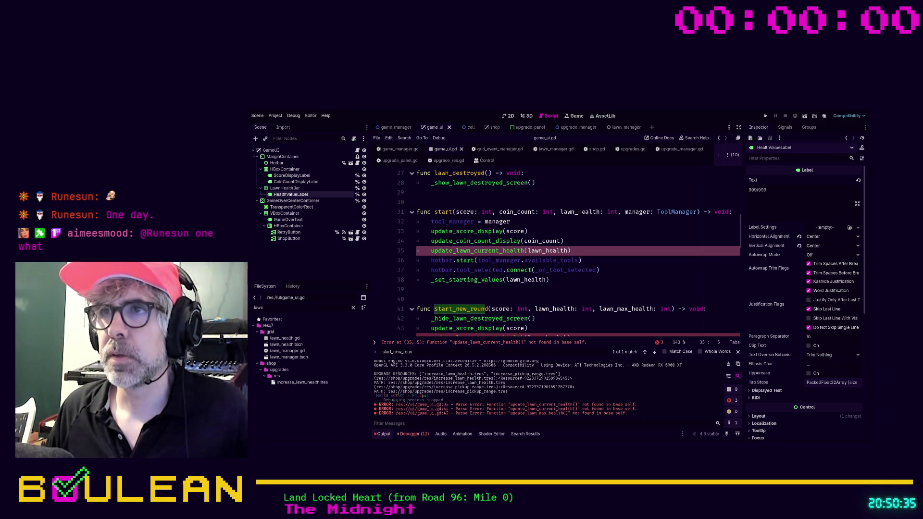
pyautogui.click(575, 211)
pyautogui.write('current_')
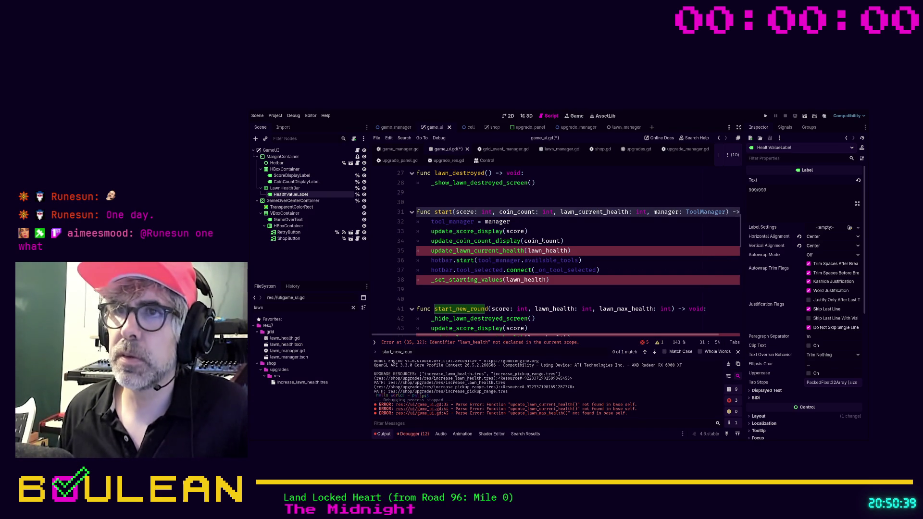
# Comment out the update_lawn_current_health call and begin an update_lawn_health() call below it.
pyautogui.click(575, 250)
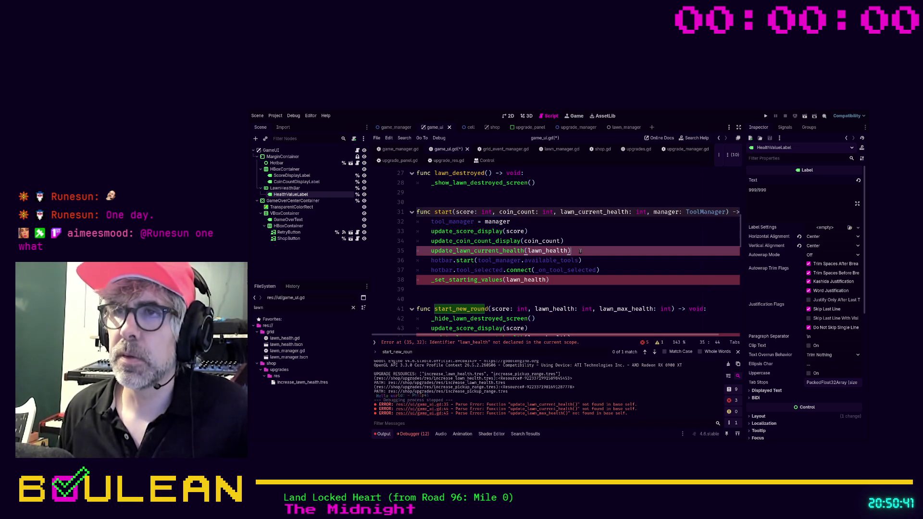
pyautogui.hotkey('ctrl', 'k')
pyautogui.press('Down')
pyautogui.press('Up')
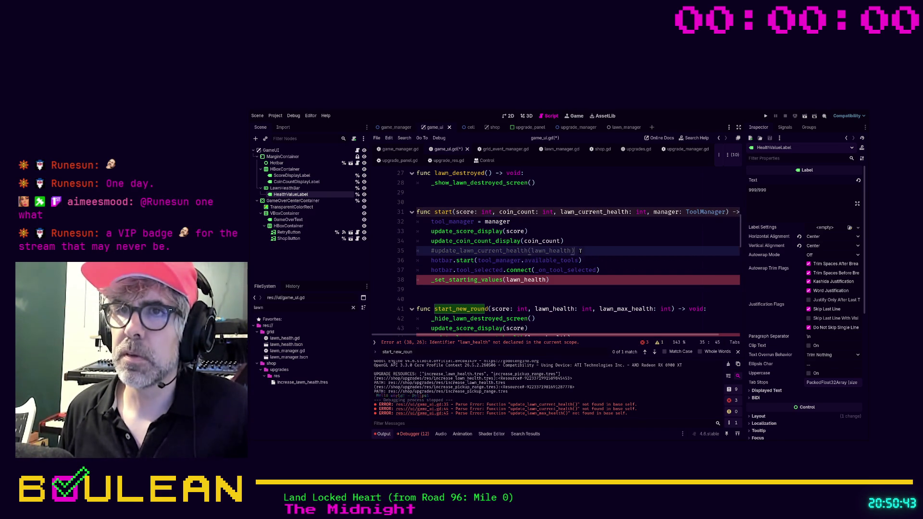
pyautogui.press('Return')
pyautogui.write('update')
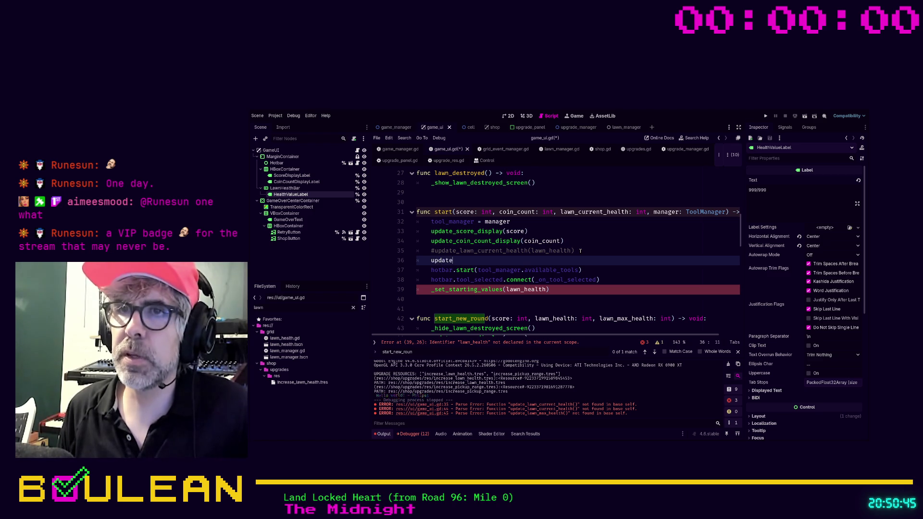
pyautogui.write('h(l')
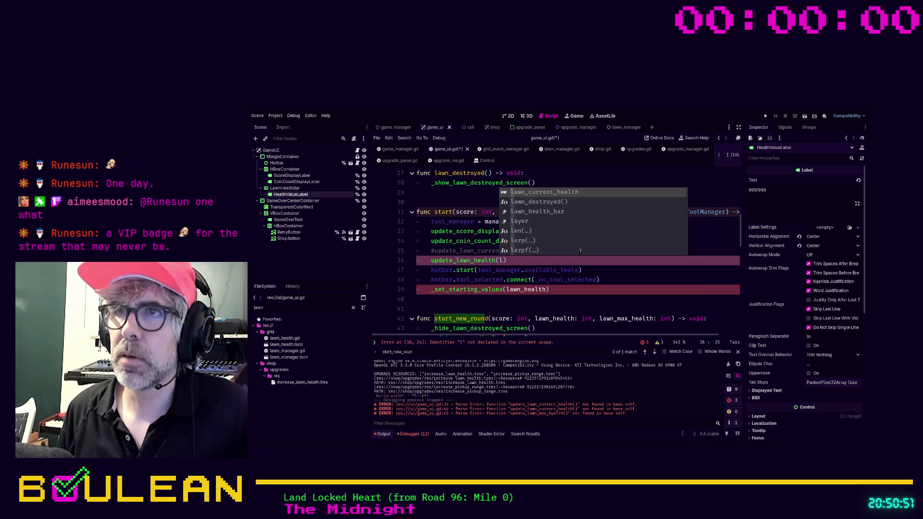
# Rename the update_health function to update_lawn_health.
pyautogui.press('BackSpace')
pyautogui.scroll(-8, 558, 251)
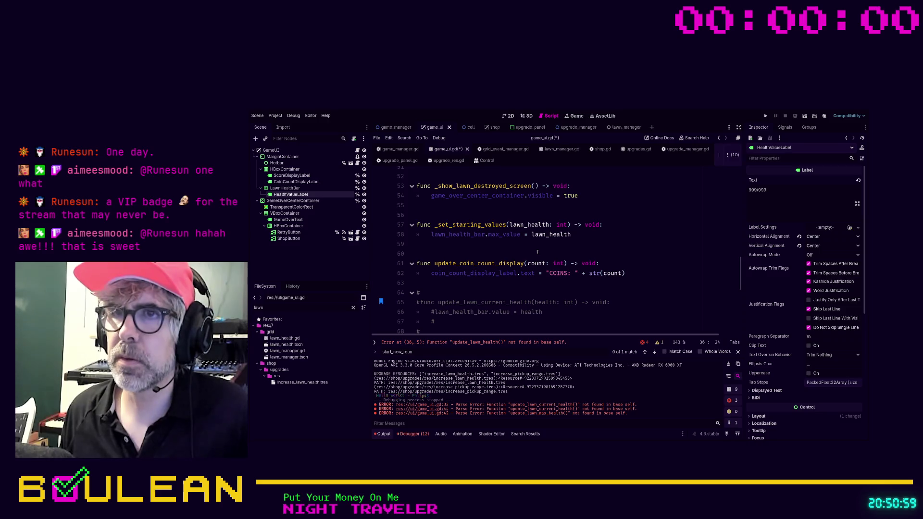
pyautogui.scroll(-2, 541, 262)
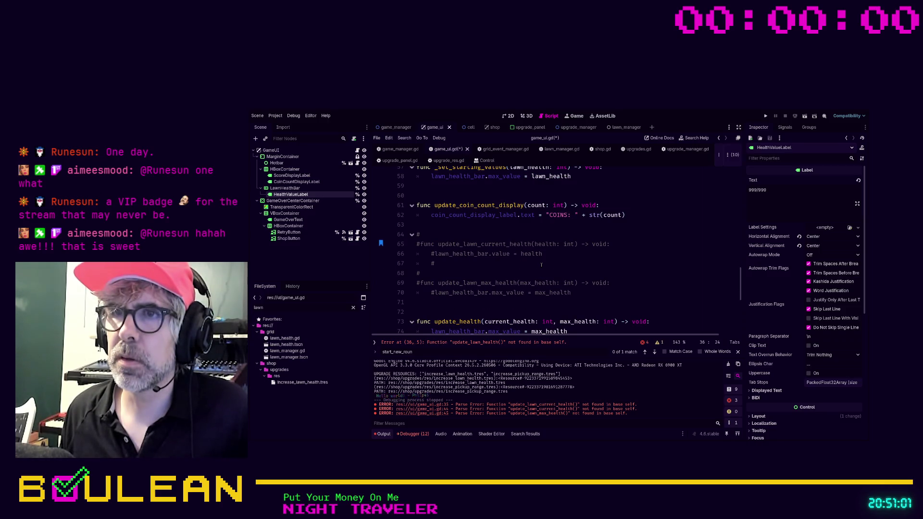
pyautogui.scroll(-1, 545, 266)
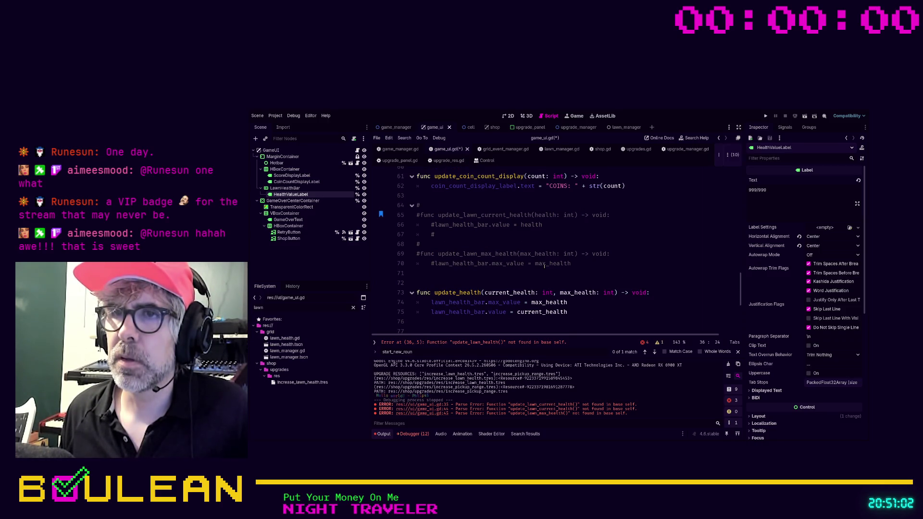
pyautogui.click(463, 293)
pyautogui.write('lawn_')
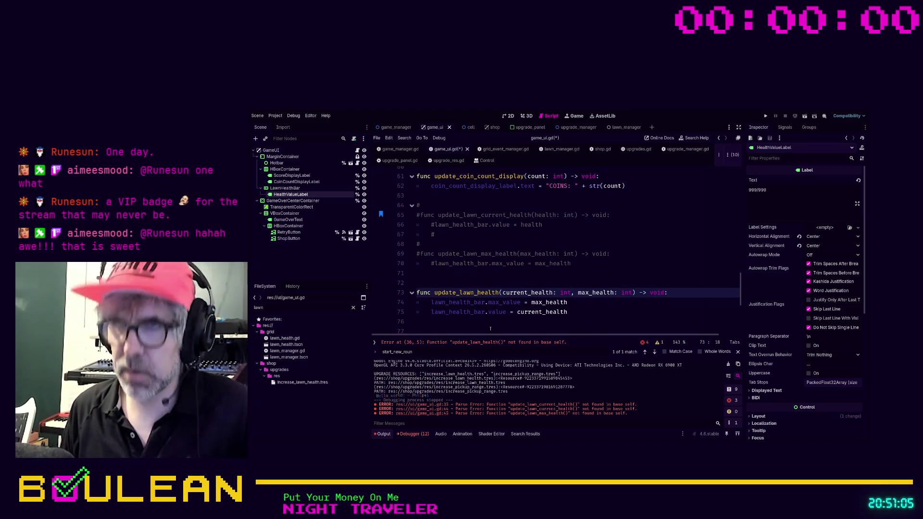
# Reopen the update_lawn_health() call on line 36 to start adding its arguments.
pyautogui.scroll(8, 693, 267)
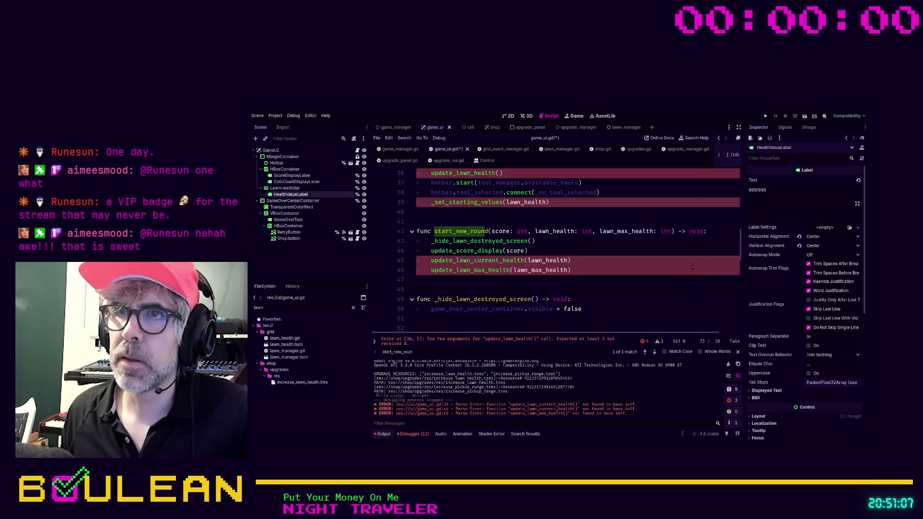
pyautogui.scroll(2, 629, 263)
pyautogui.click(513, 236)
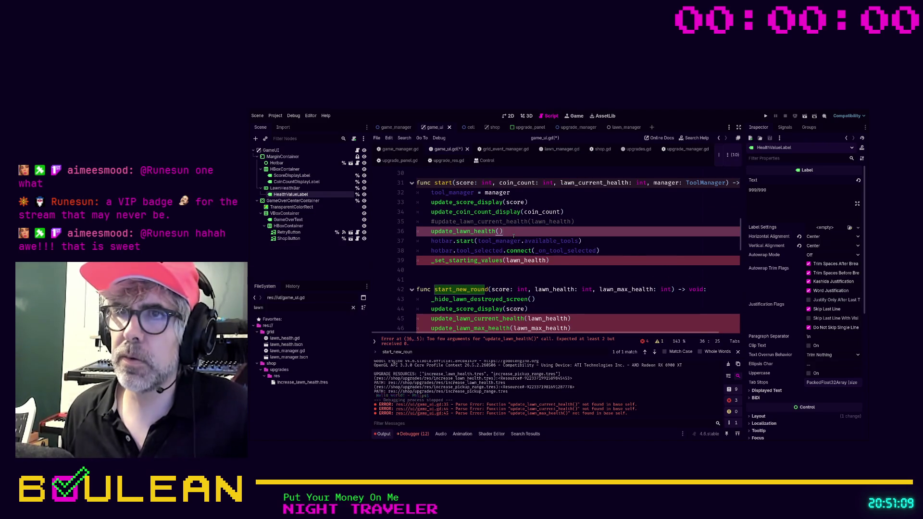
pyautogui.press('BackSpace')
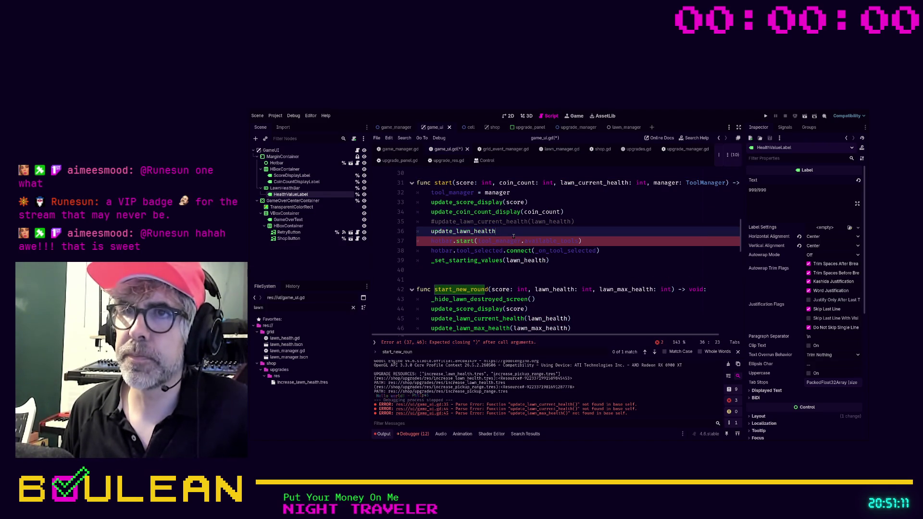
pyautogui.press('BackSpace')
pyautogui.write('(')
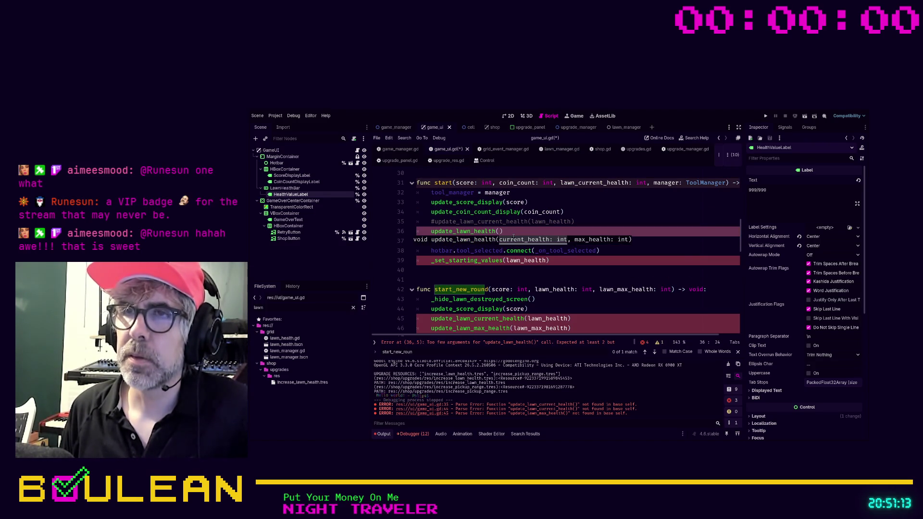
pyautogui.write('c')
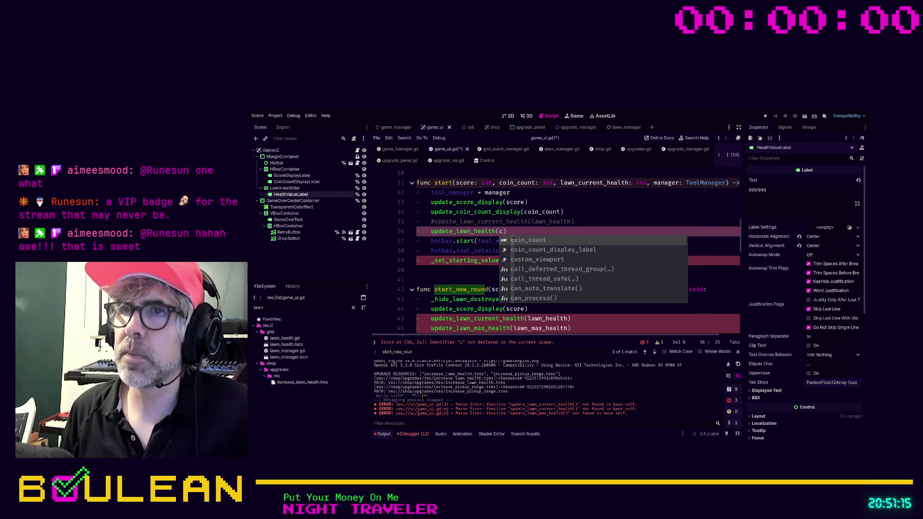
pyautogui.press('BackSpace')
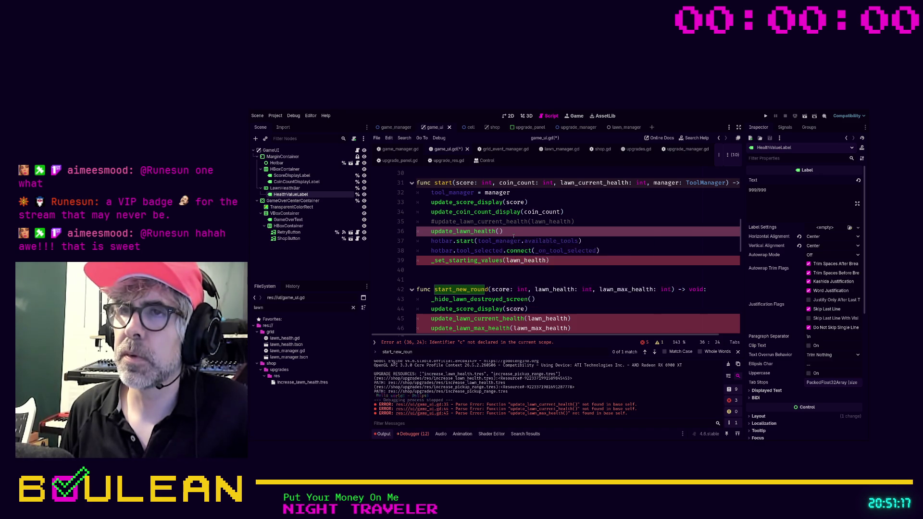
# Pass lawn_current_health and lawn_max_health to update_lawn_health and add 'lawn_max_health: int' to start().
pyautogui.write('lawn_current_health, ')
pyautogui.write('lawn_max_')
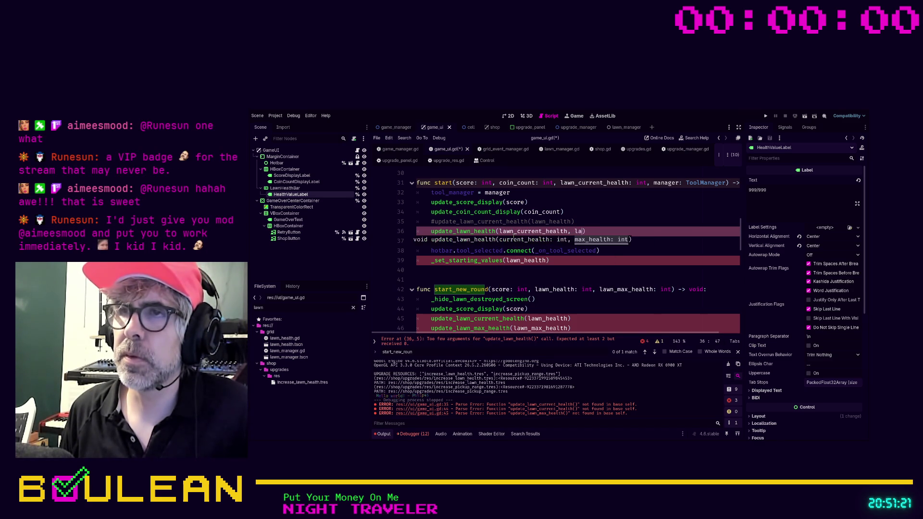
pyautogui.write('health')
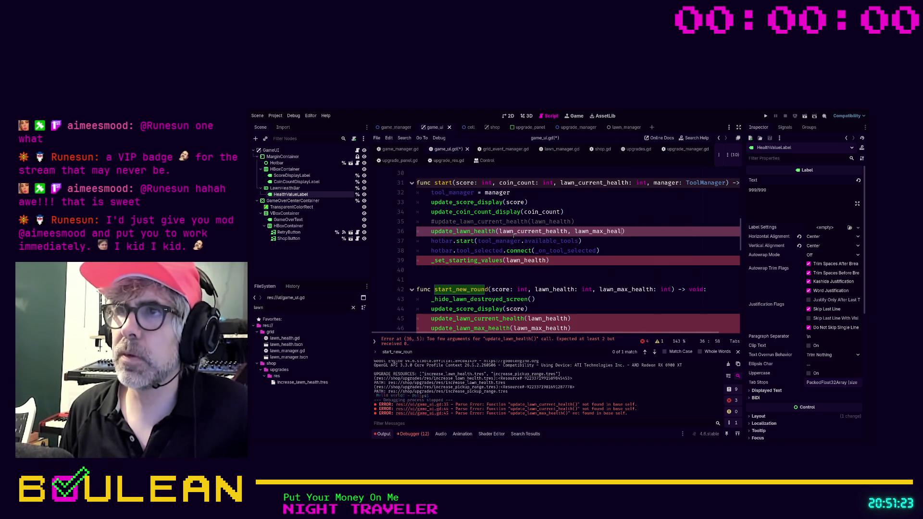
pyautogui.click(649, 184)
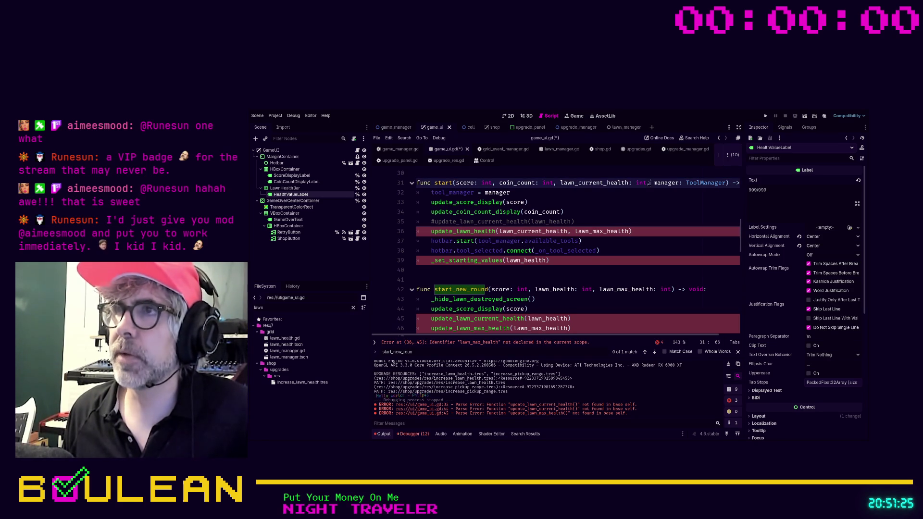
pyautogui.write('lawn_ma')
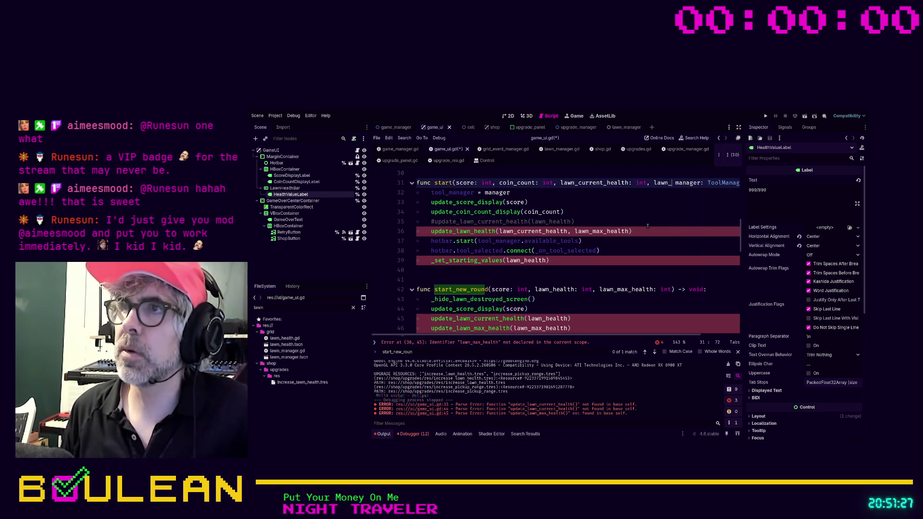
pyautogui.write('x_health, in')
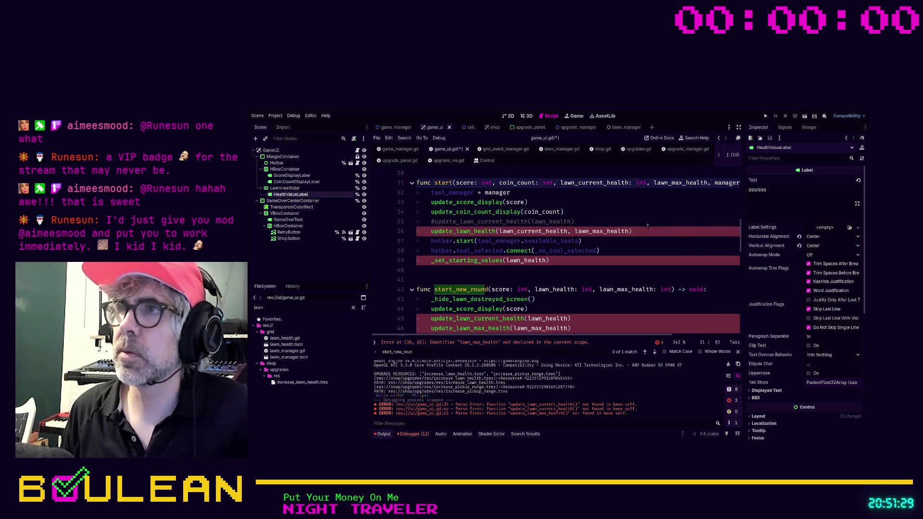
pyautogui.press('BackSpace')
pyautogui.press('BackSpace')
pyautogui.press('BackSpace')
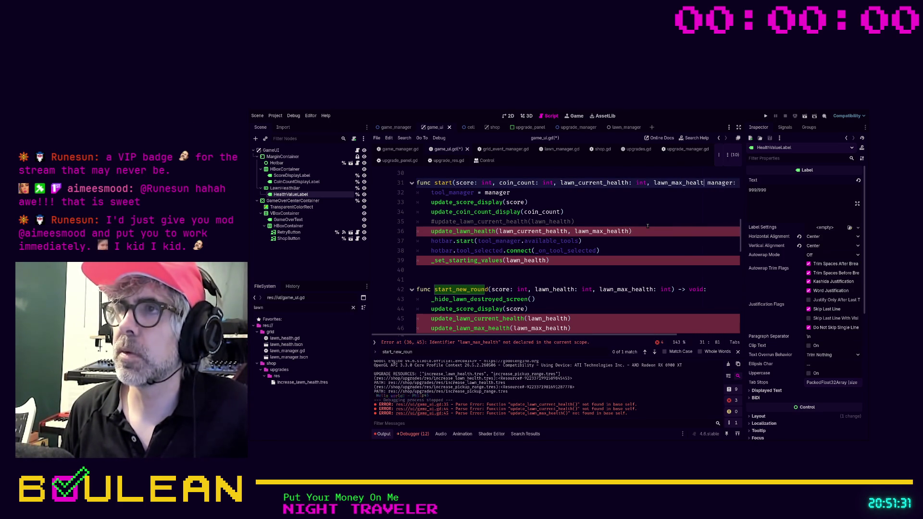
pyautogui.write('h: int,')
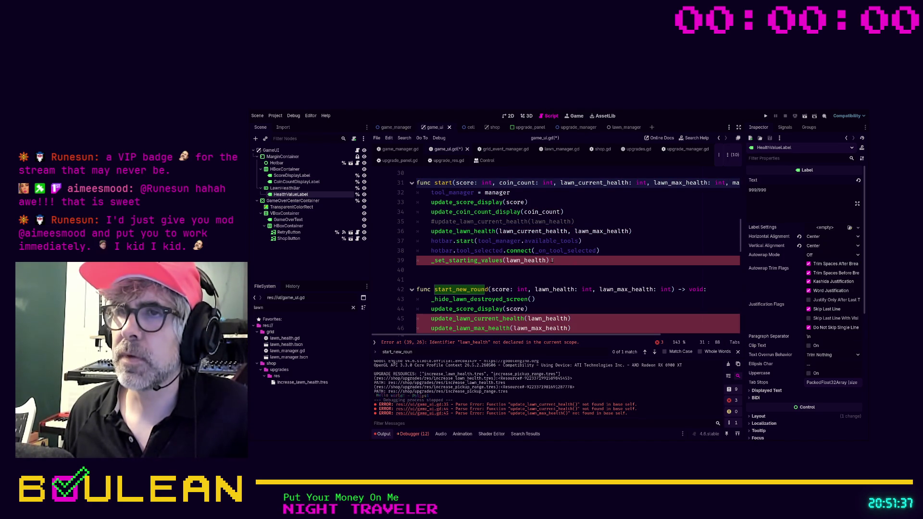
pyautogui.click(583, 262)
pyautogui.scroll(-1, 582, 263)
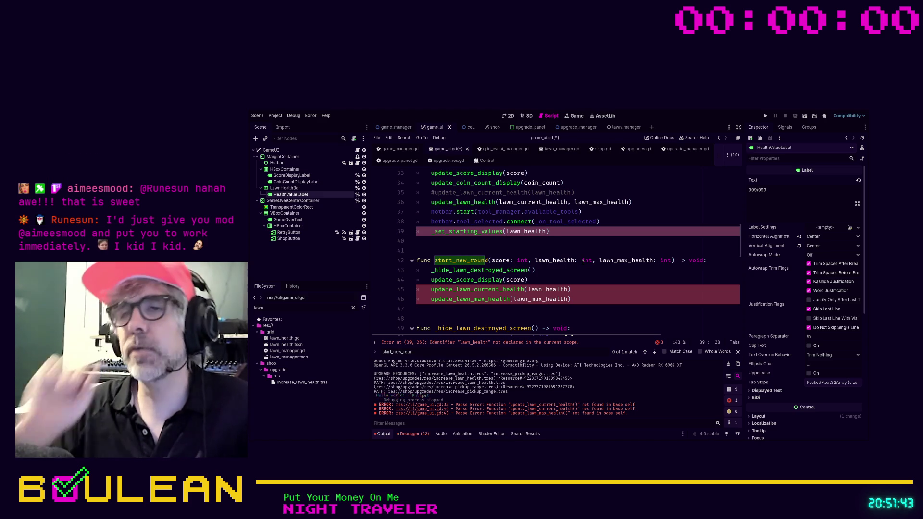
pyautogui.scroll(1, 567, 240)
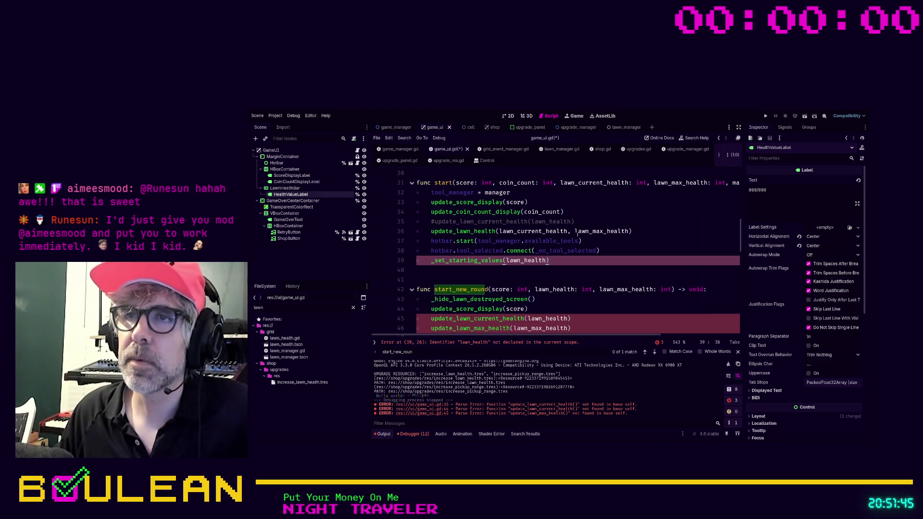
pyautogui.scroll(-6, 579, 233)
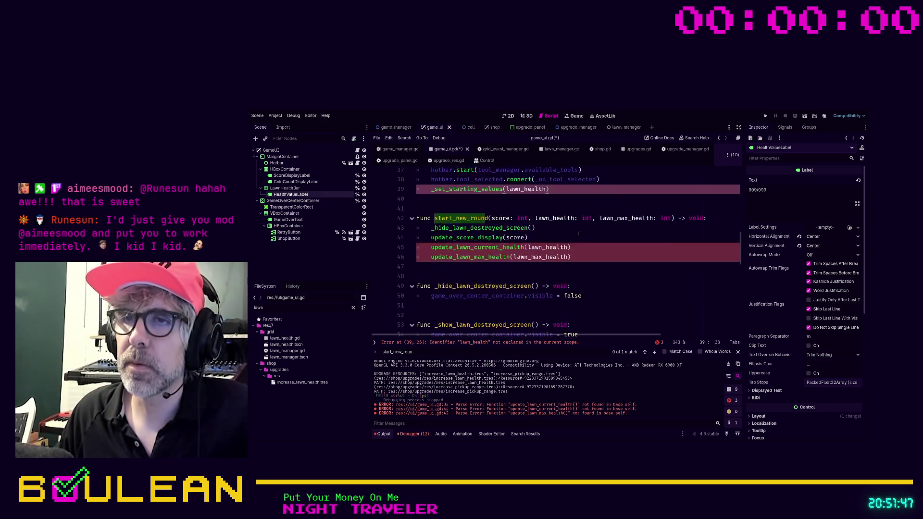
pyautogui.scroll(-8, 579, 233)
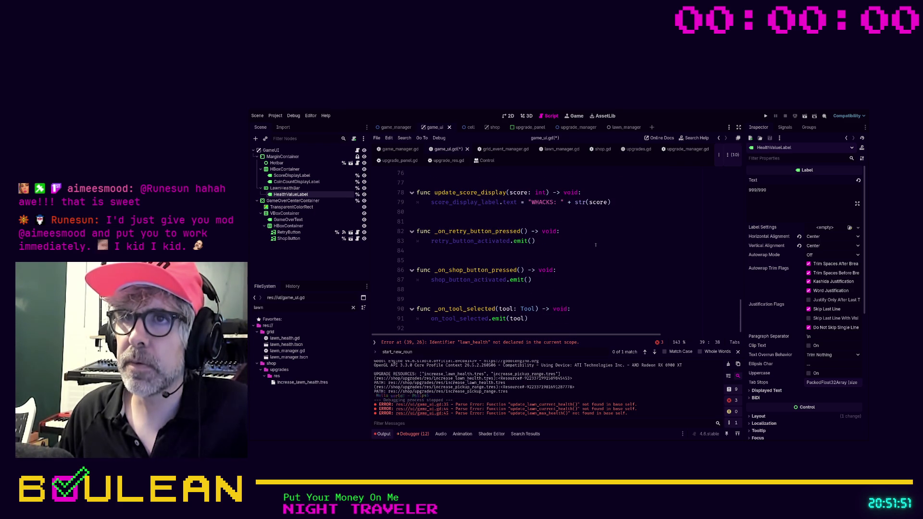
pyautogui.scroll(12, 597, 245)
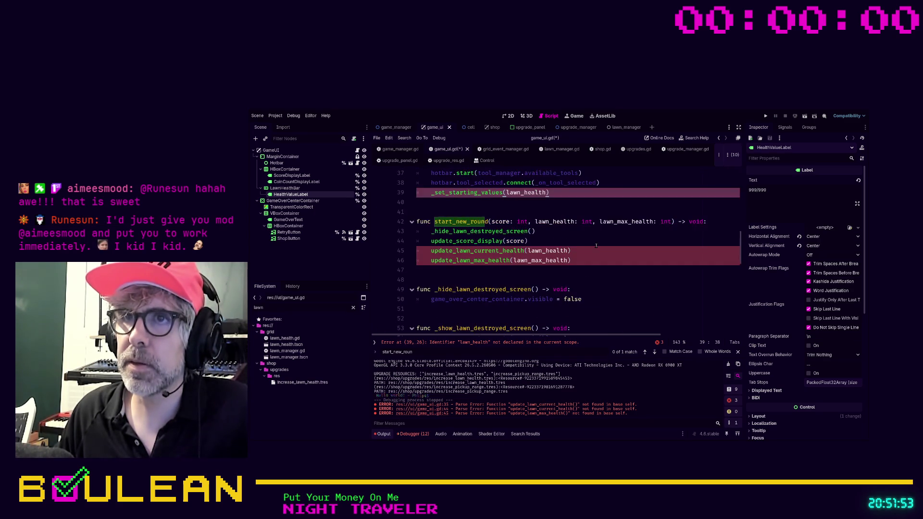
pyautogui.scroll(1, 542, 260)
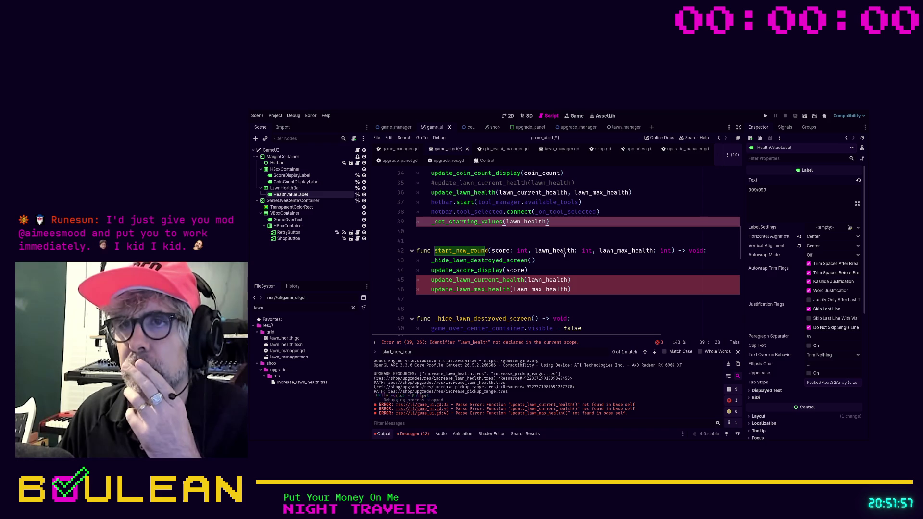
pyautogui.scroll(1, 567, 258)
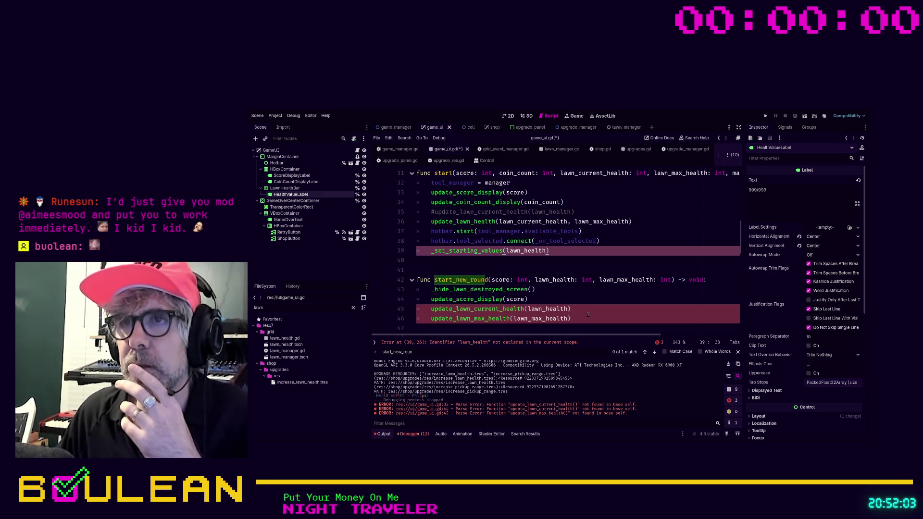
# Comment out start_new_round's two old health calls and paste in the update_lawn_health call.
pyautogui.moveTo(588, 319); pyautogui.dragTo(412, 307)
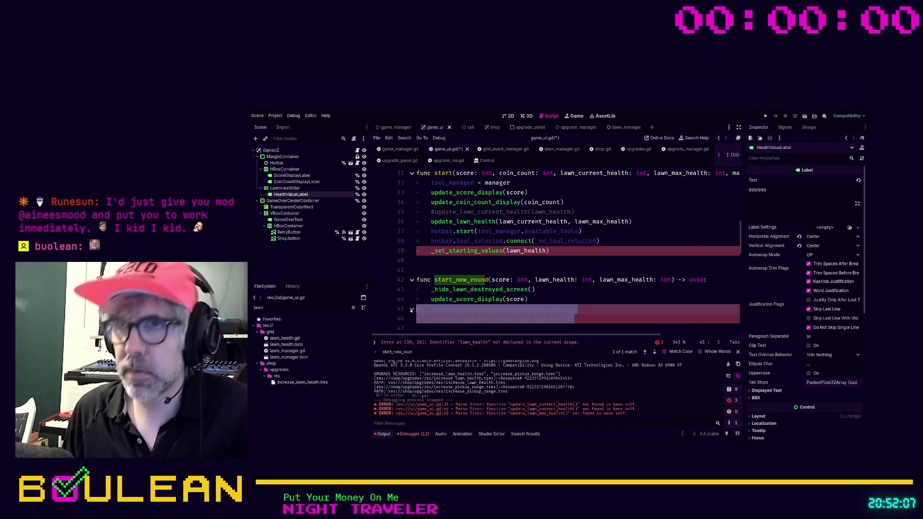
pyautogui.hotkey('ctrl', 'k')
pyautogui.click(653, 222)
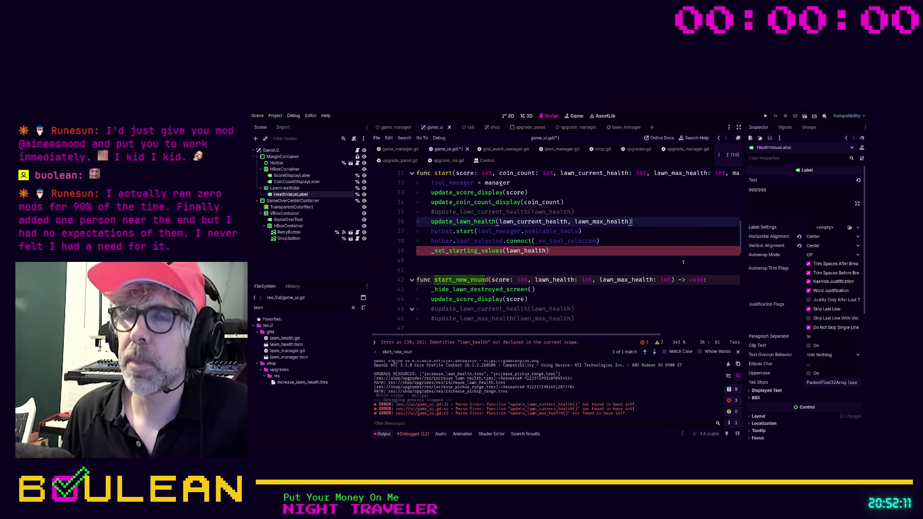
pyautogui.hotkey('shift', 'Home')
pyautogui.hotkey('ctrl', 'c')
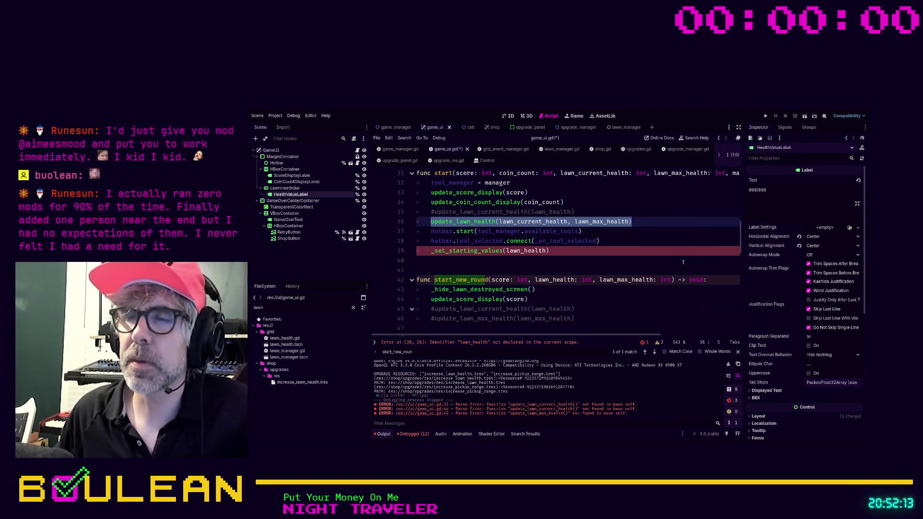
pyautogui.click(596, 318)
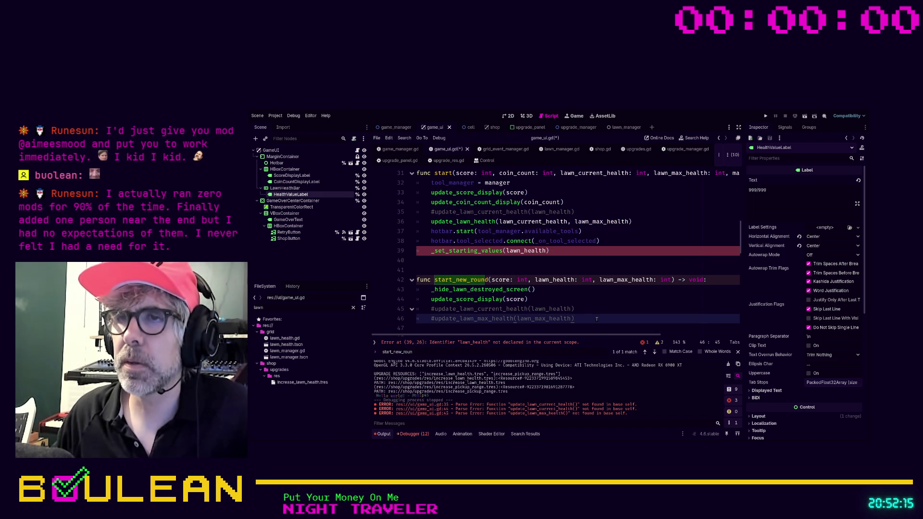
pyautogui.click(656, 222)
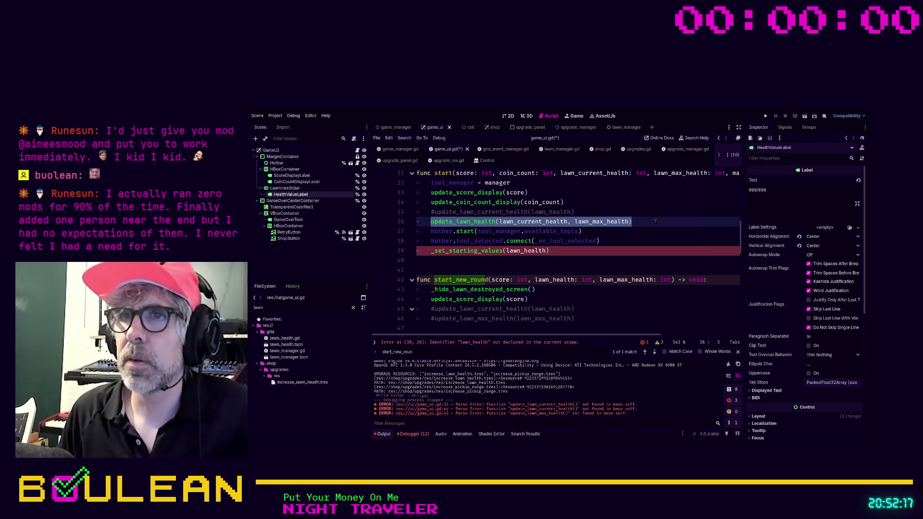
pyautogui.click(578, 296)
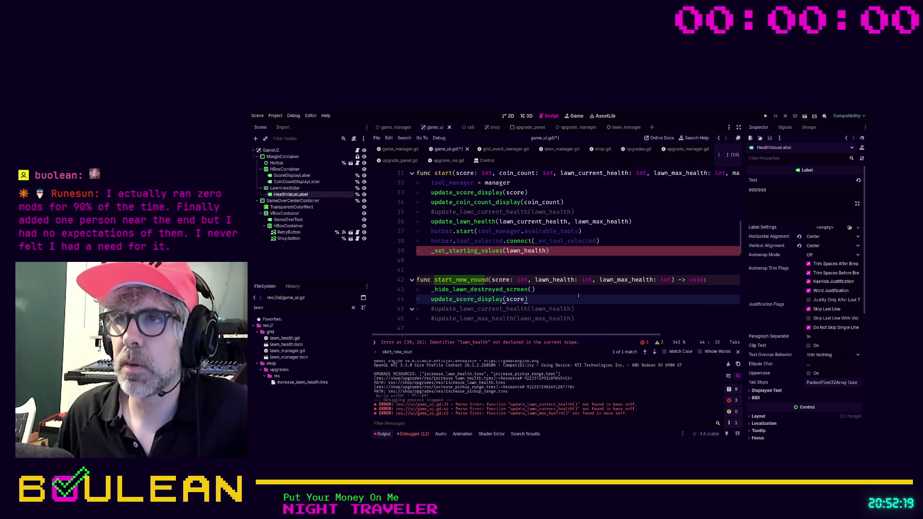
pyautogui.press('Return')
pyautogui.hotkey('ctrl', 'v')
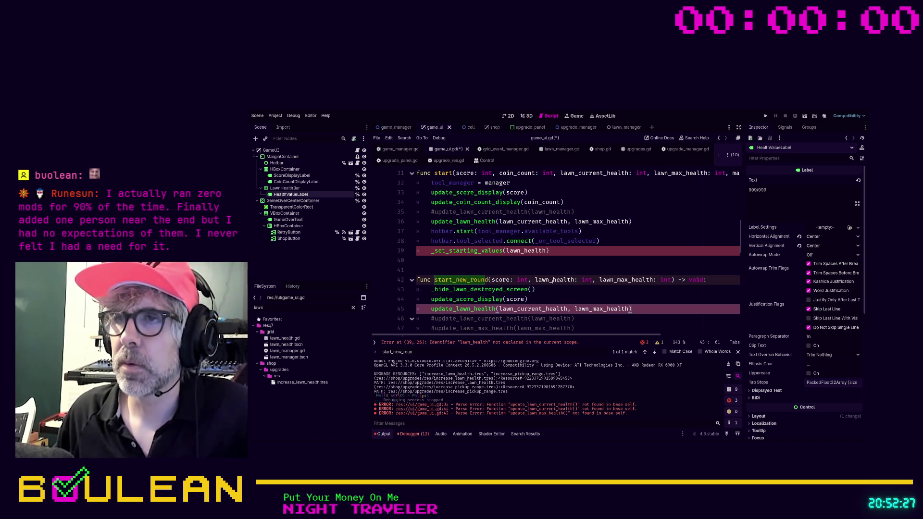
# Rename start_new_round's lawn_health parameter to lawn_current_health.
pyautogui.click(558, 280)
pyautogui.write('current_')
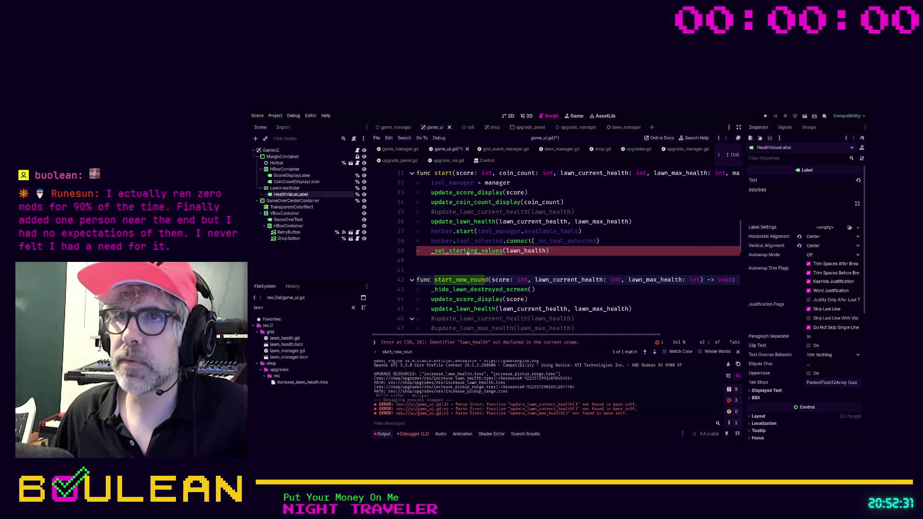
pyautogui.keyDown('ctrl'); pyautogui.click(488, 250); pyautogui.keyUp('ctrl')
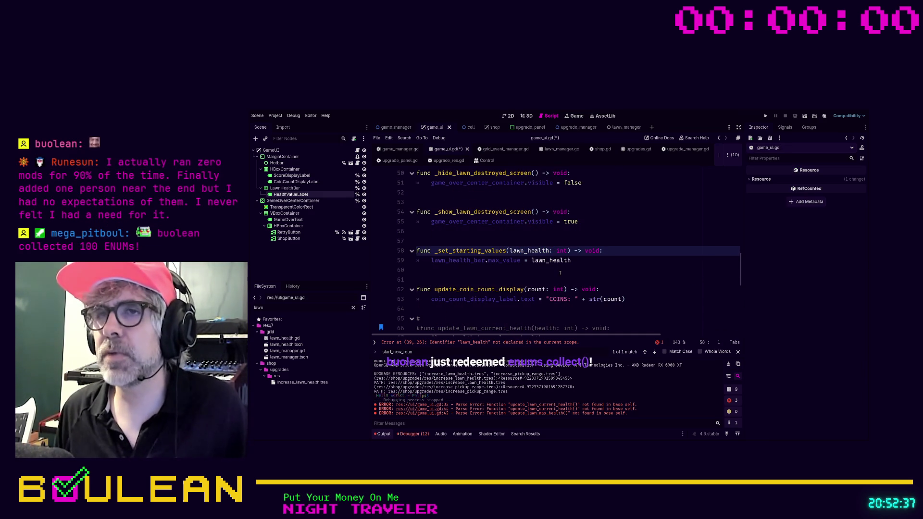
# Delete the _set_starting_values function.
pyautogui.click(560, 270)
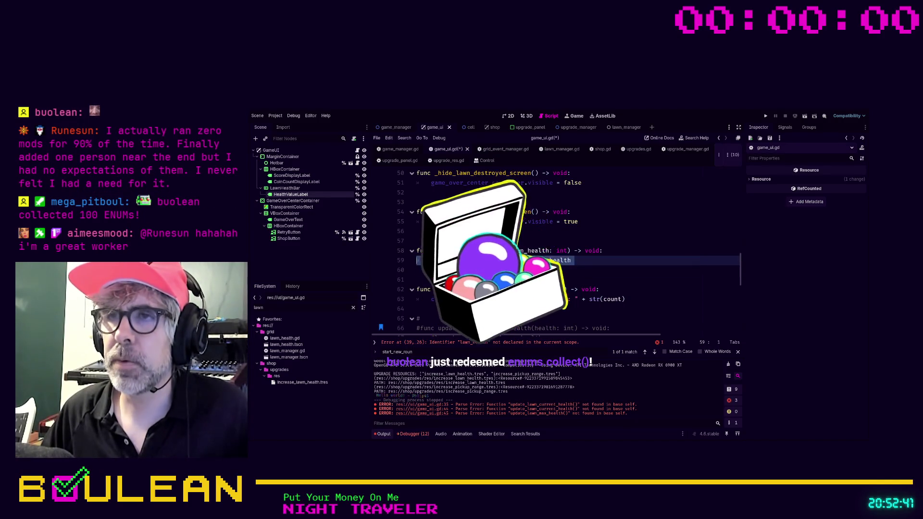
pyautogui.hotkey('shift', 'Up')
pyautogui.hotkey('shift', 'Up')
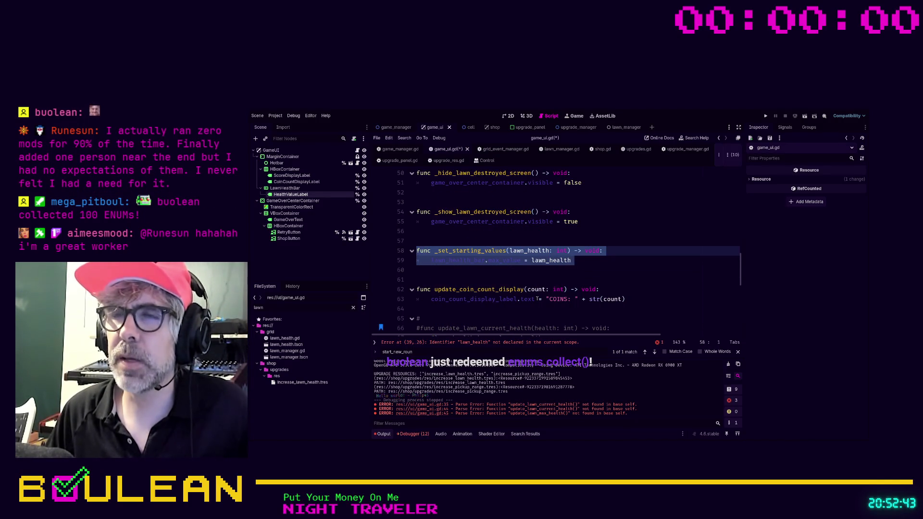
pyautogui.press('Delete')
pyautogui.press('BackSpace')
pyautogui.press('BackSpace')
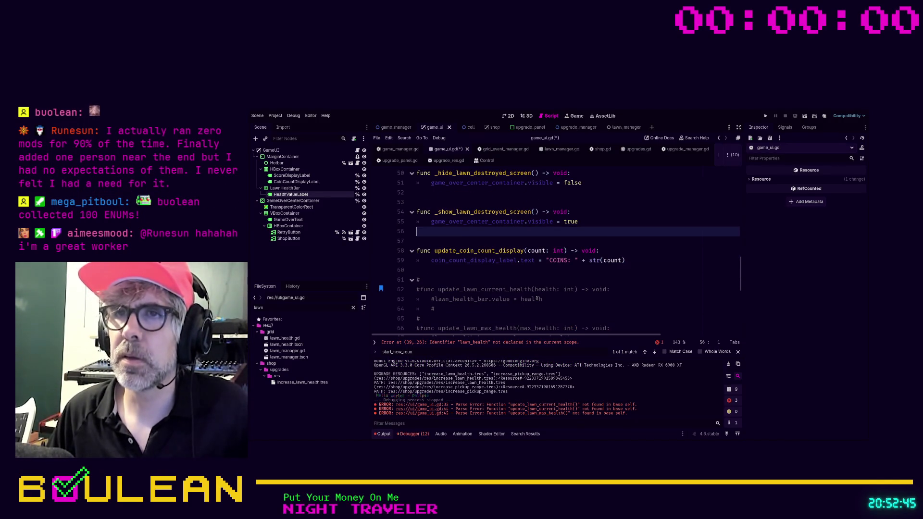
# Remove the _set_starting_values(lawn_health) call on line 39 and save game_ui.gd.
pyautogui.scroll(5, 577, 300)
pyautogui.click(564, 215)
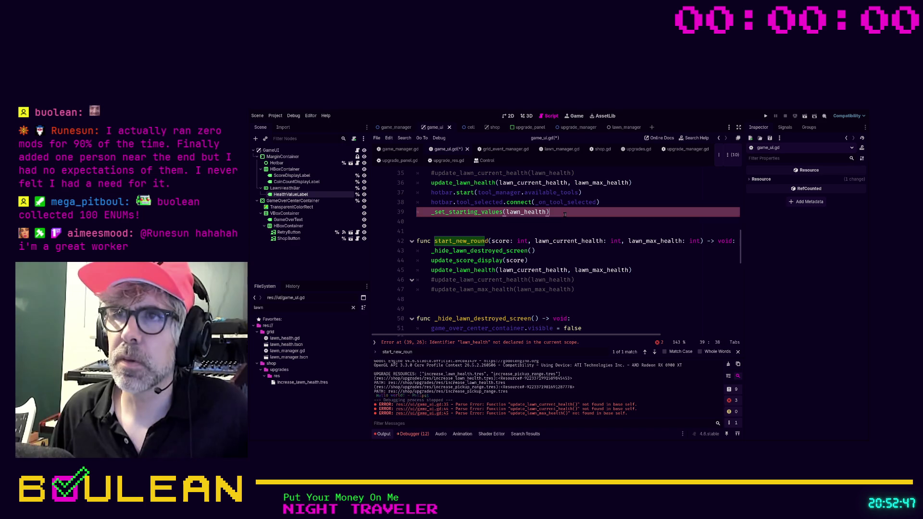
pyautogui.hotkey('shift', 'Home')
pyautogui.hotkey('shift', 'Home')
pyautogui.press('BackSpace')
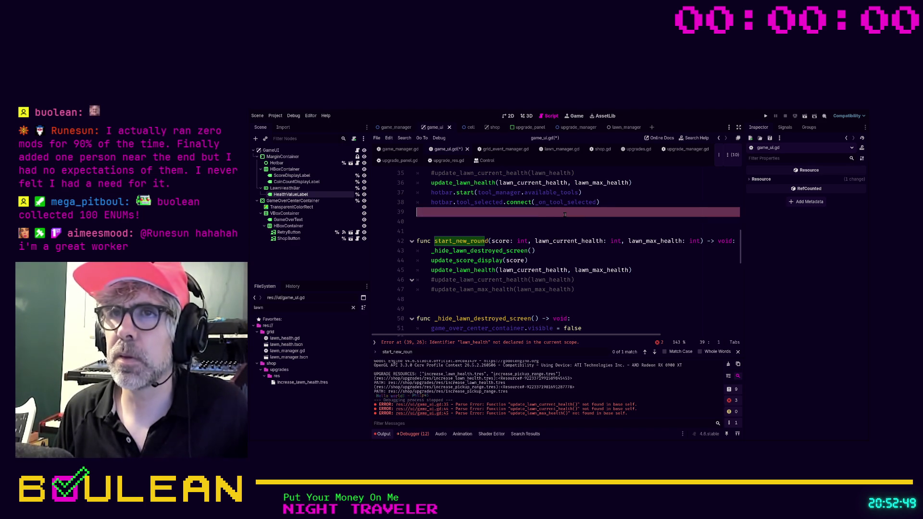
pyautogui.press('Delete')
pyautogui.scroll(1, 601, 219)
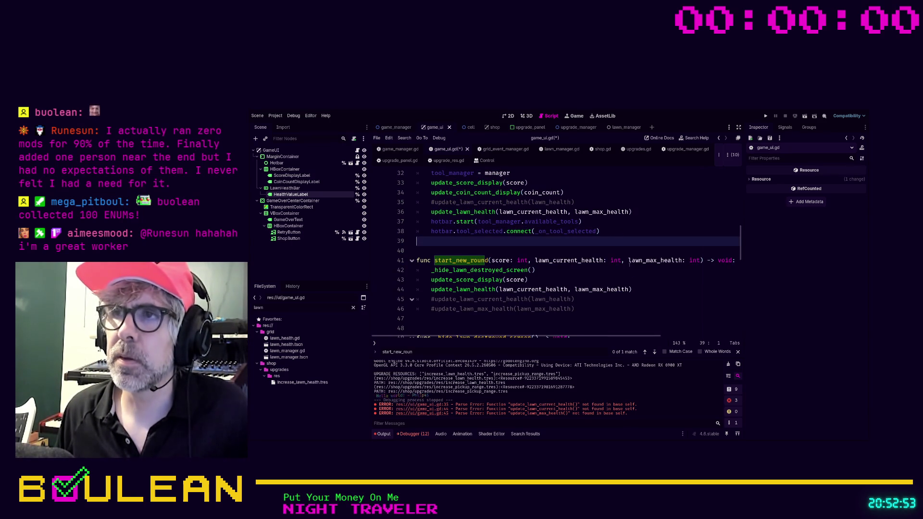
pyautogui.click(614, 277)
pyautogui.hotkey('ctrl', 's')
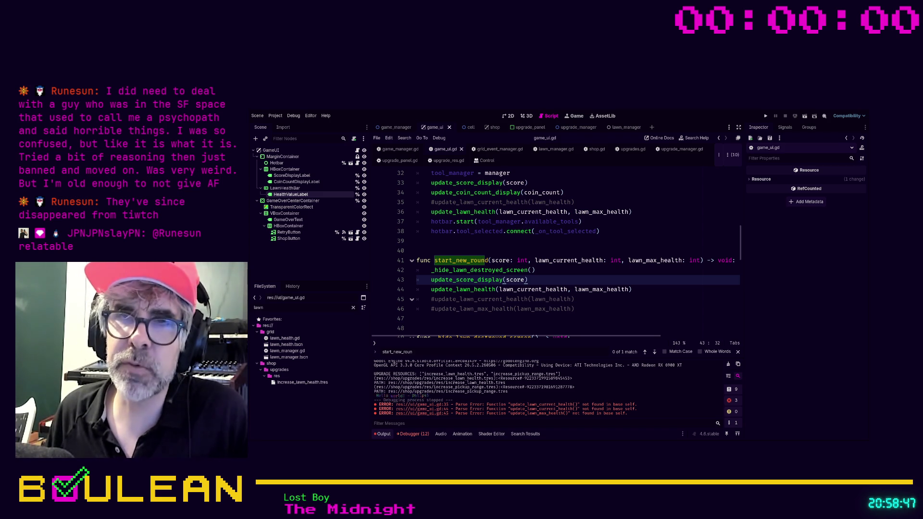
# In start_new_round, go to line 47 and select the two commented-out old health update calls.
pyautogui.click(478, 318)
pyautogui.scroll(-1, 478, 319)
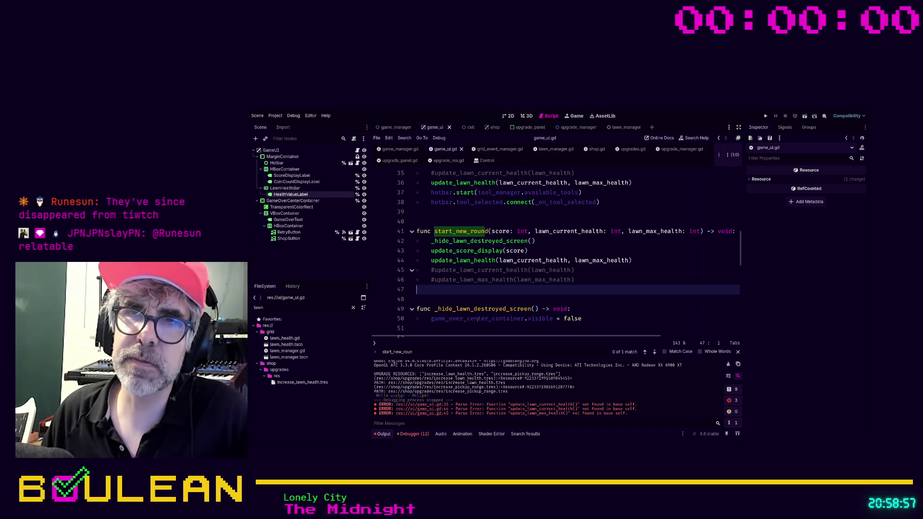
pyautogui.hotkey('shift', 'Up')
pyautogui.hotkey('shift', 'Up')
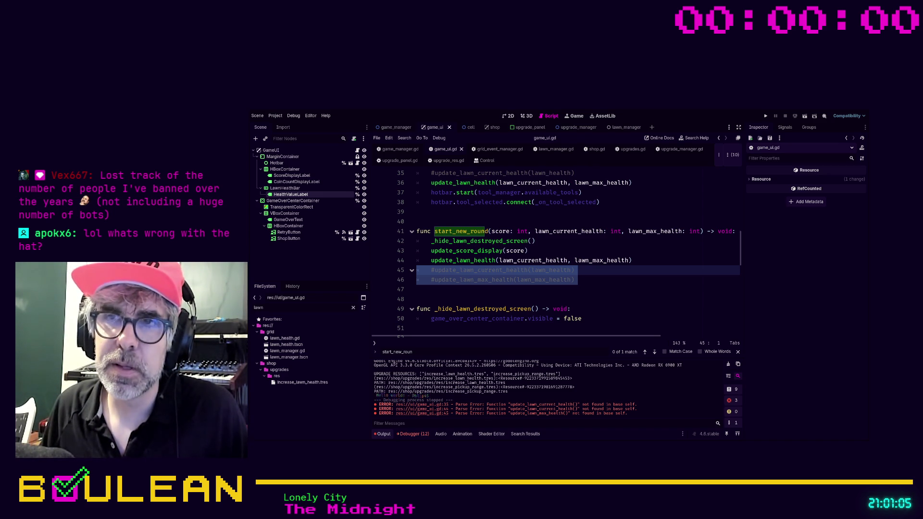
# Delete the commented update_lawn_current_health and update_lawn_max_health lines and the leftover blank line.
pyautogui.click(480, 291)
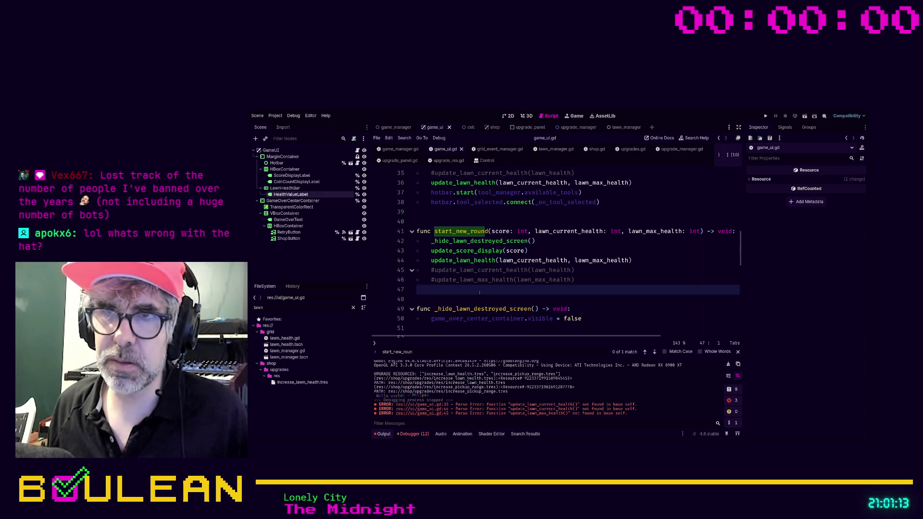
pyautogui.hotkey('shift', 'Up')
pyautogui.hotkey('shift', 'Up')
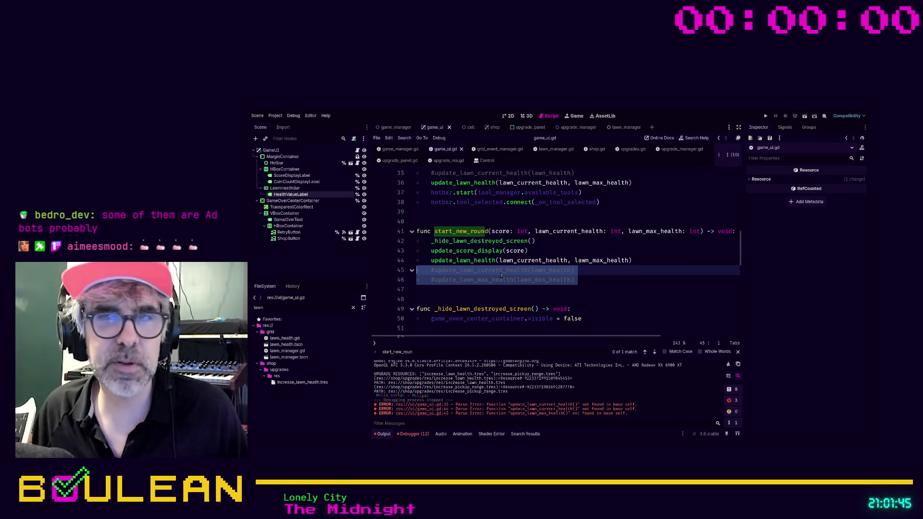
pyautogui.click(453, 297)
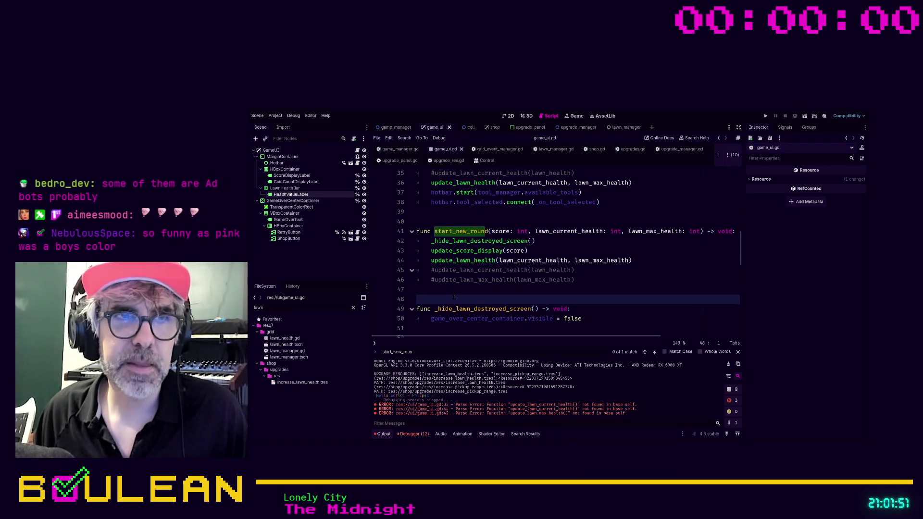
pyautogui.press('Up')
pyautogui.press('Left')
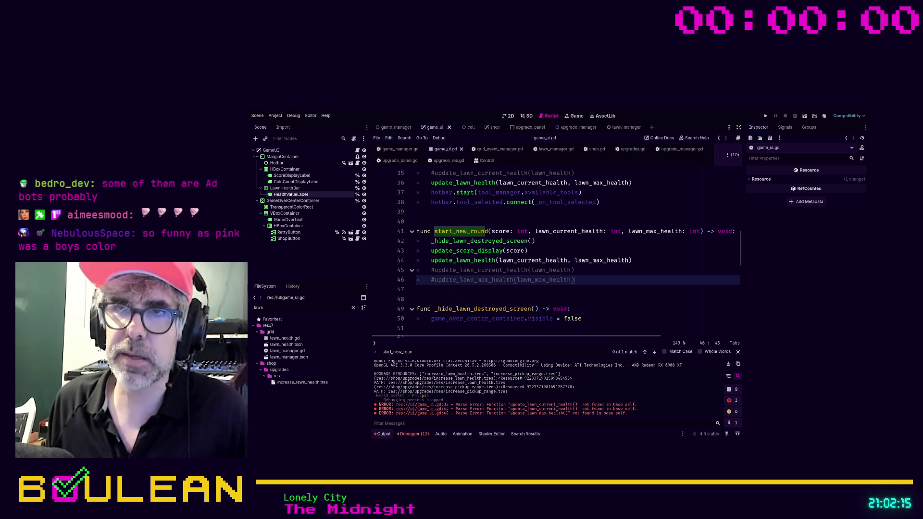
pyautogui.hotkey('shift', 'Home')
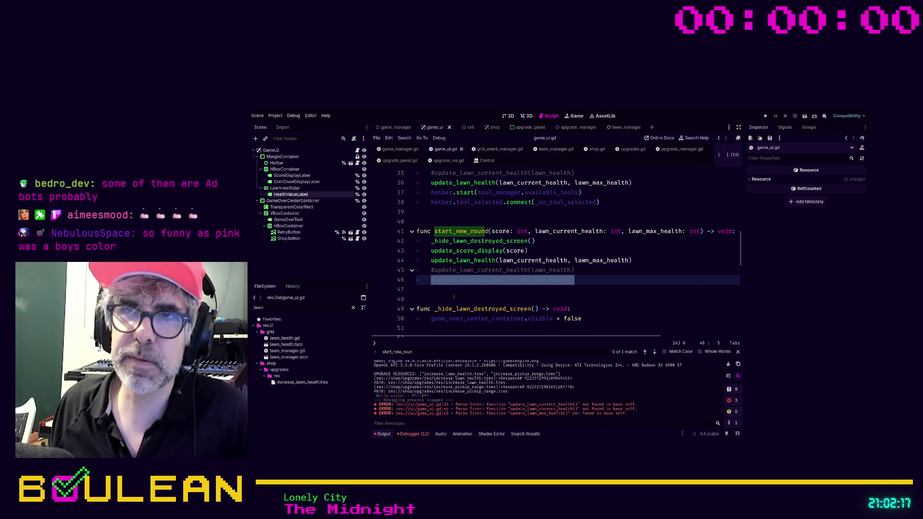
pyautogui.hotkey('shift', 'Up')
pyautogui.hotkey('shift', 'Home')
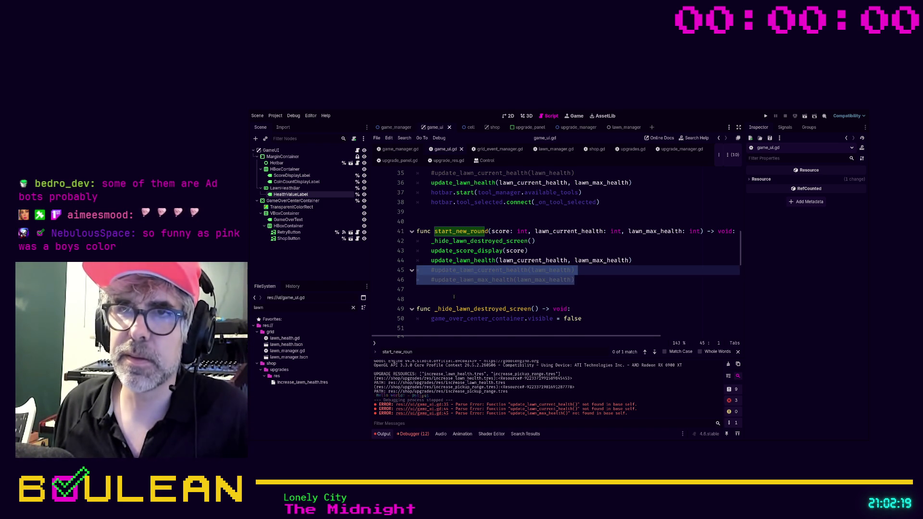
pyautogui.press('BackSpace')
pyautogui.press('Delete')
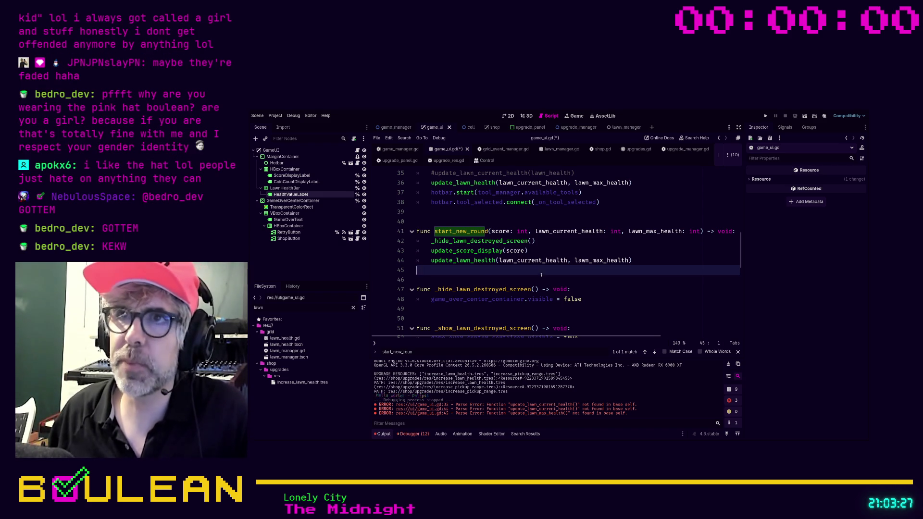
# Delete '#update_lawn_current_health(lawn_health)' from start() and save game_ui.gd.
pyautogui.scroll(2, 586, 234)
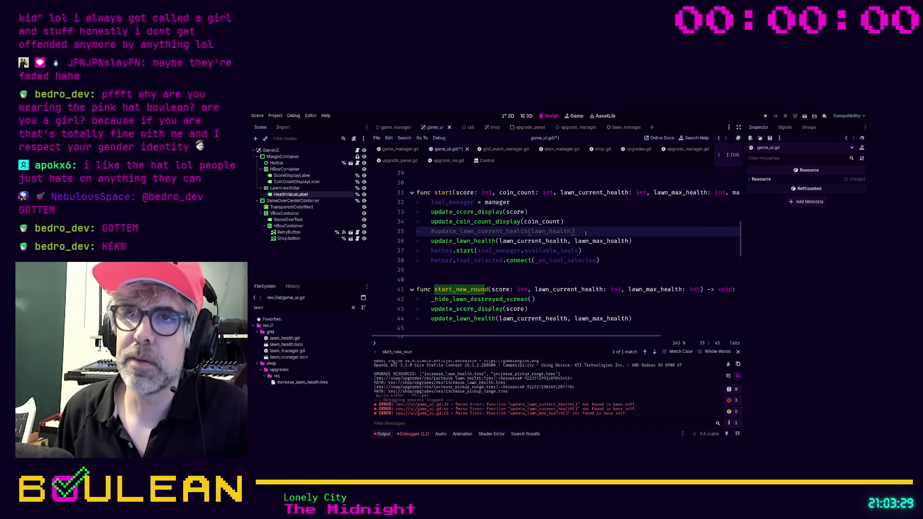
pyautogui.hotkey('shift', 'Home')
pyautogui.hotkey('shift', 'Home')
pyautogui.press('BackSpace')
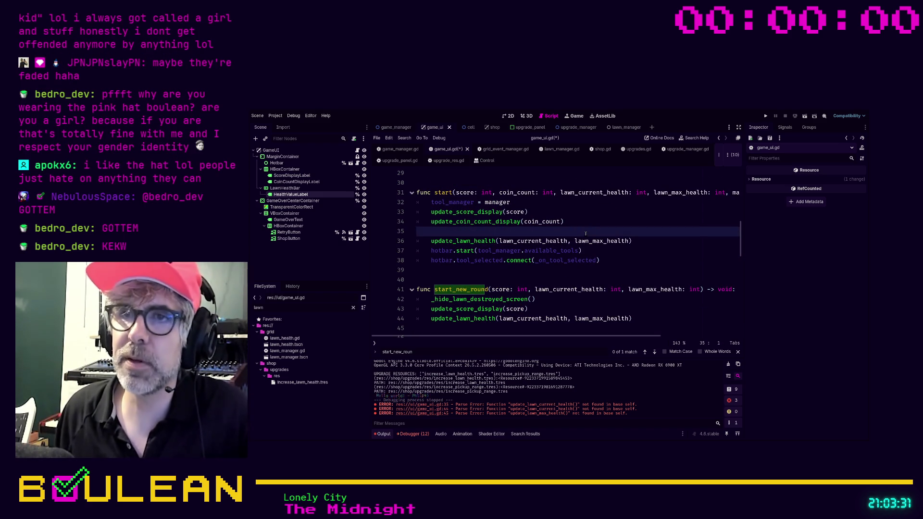
pyautogui.click(570, 268)
pyautogui.hotkey('ctrl', 's')
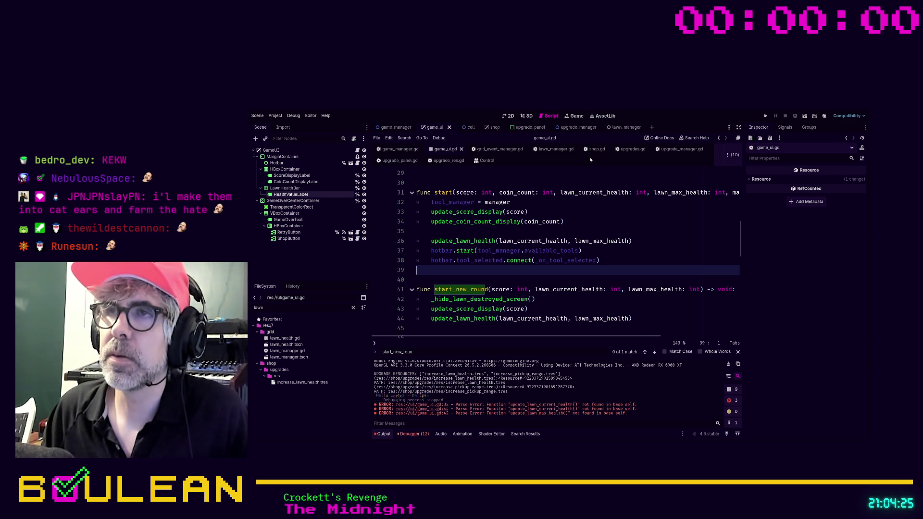
# In lawn_manager.gd, declare signal lawn_health_changed(new_current_health: int, new_max_health).
pyautogui.click(554, 149)
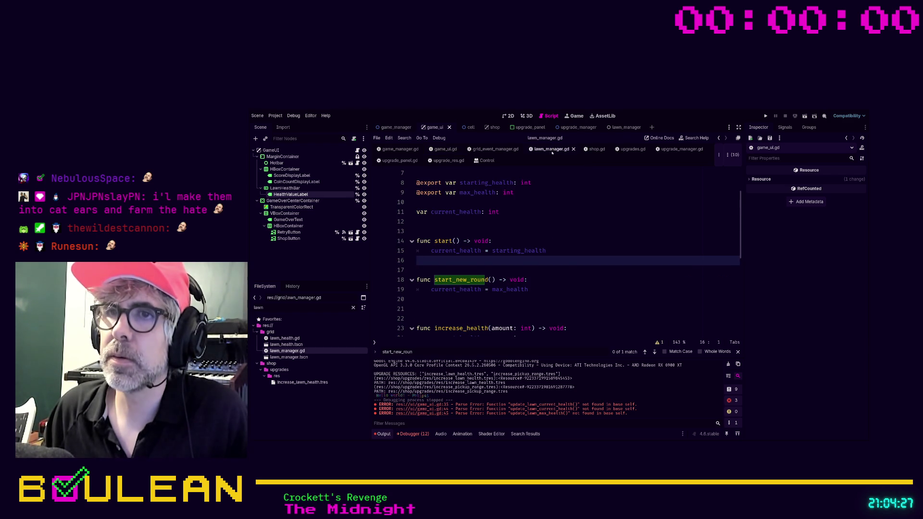
pyautogui.scroll(-2, 571, 262)
pyautogui.click(460, 309)
pyautogui.scroll(-1, 460, 298)
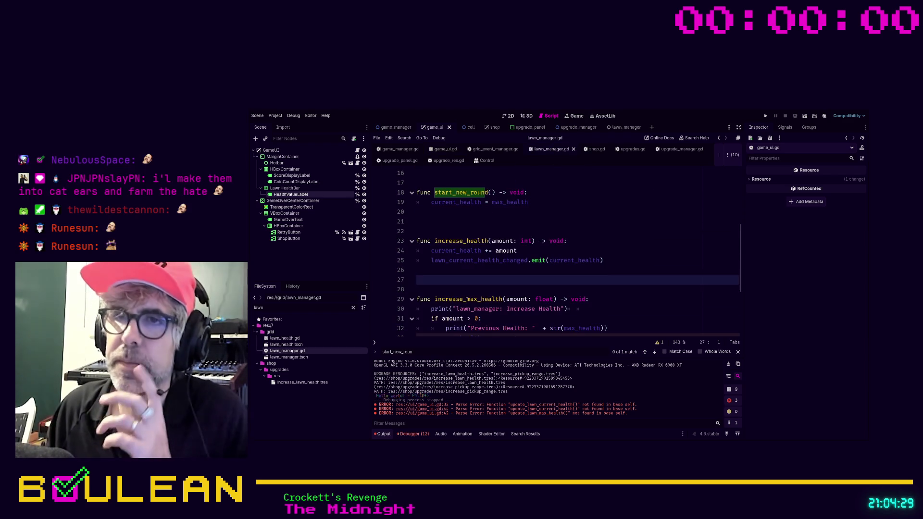
pyautogui.scroll(-2, 461, 279)
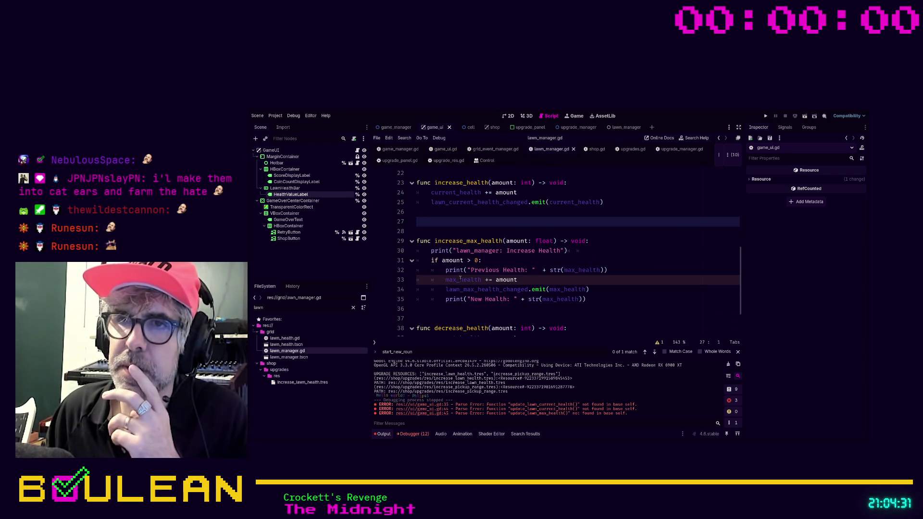
pyautogui.scroll(7, 504, 265)
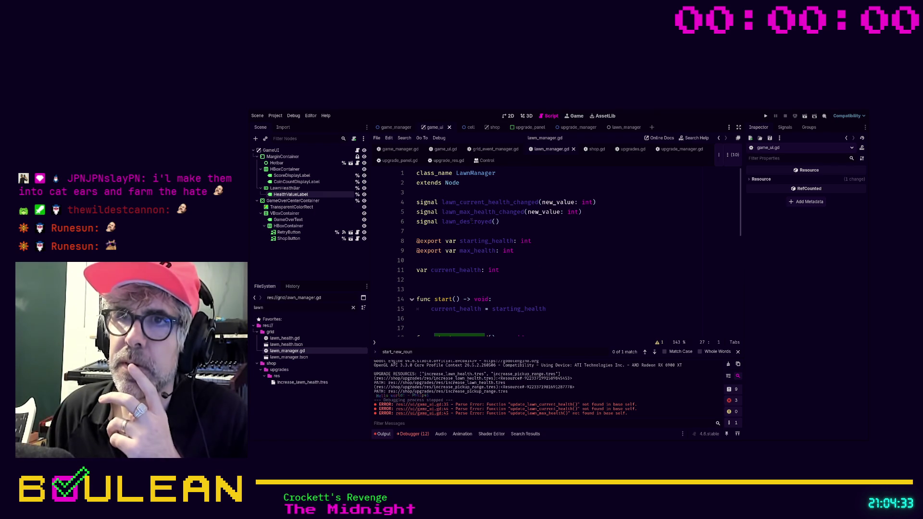
pyautogui.click(553, 222)
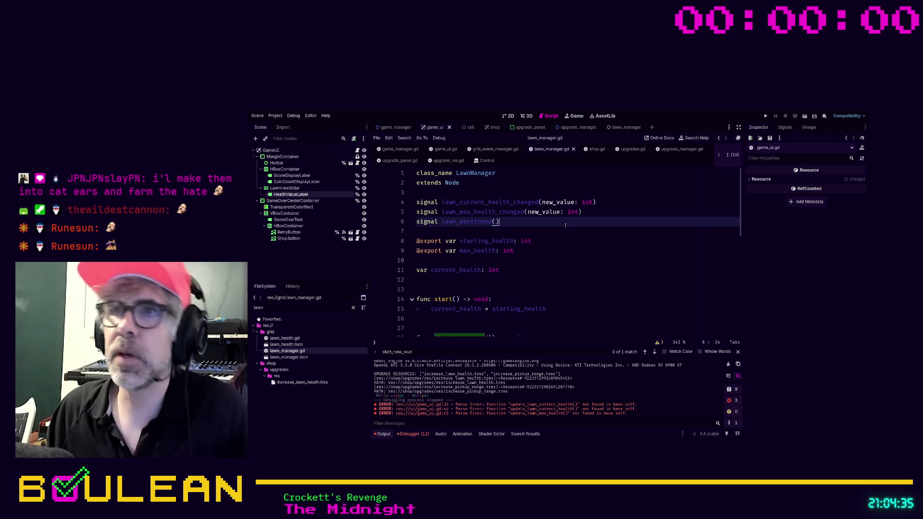
pyautogui.click(614, 210)
pyautogui.press('Return')
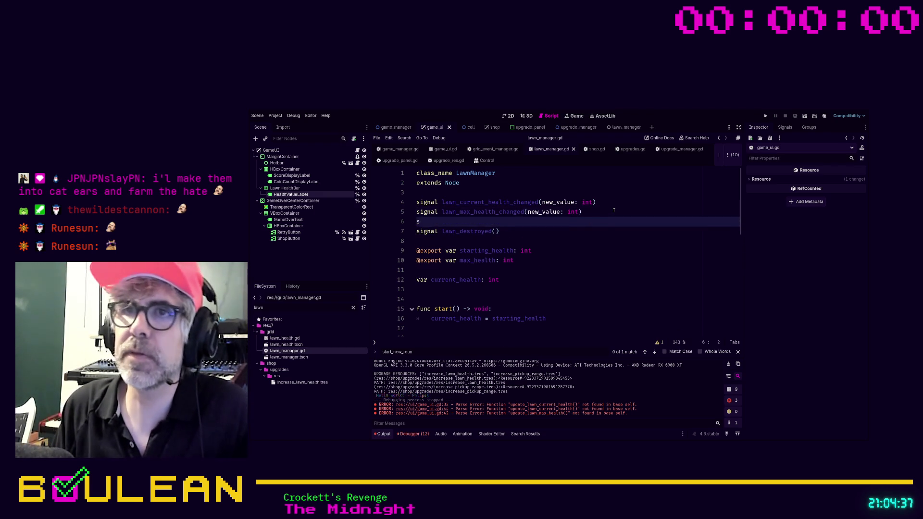
pyautogui.write('signal lawn_health_ch')
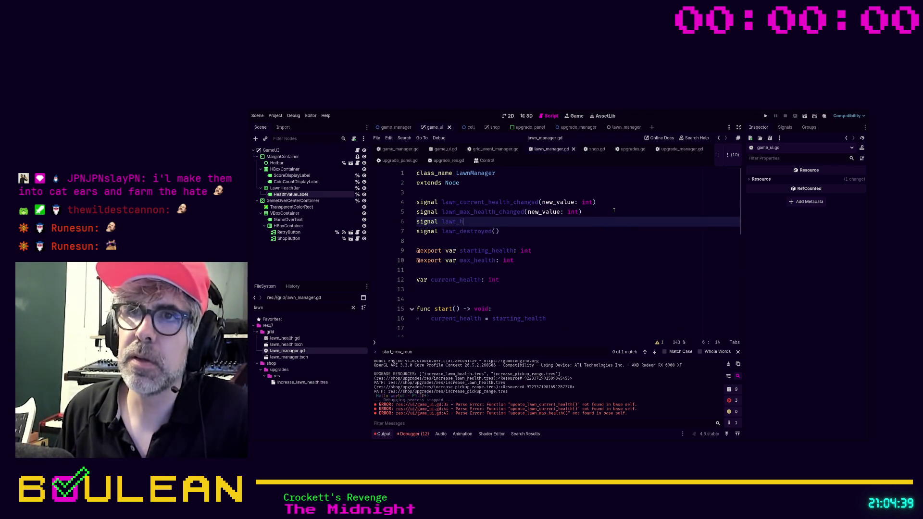
pyautogui.write('anged(new_current')
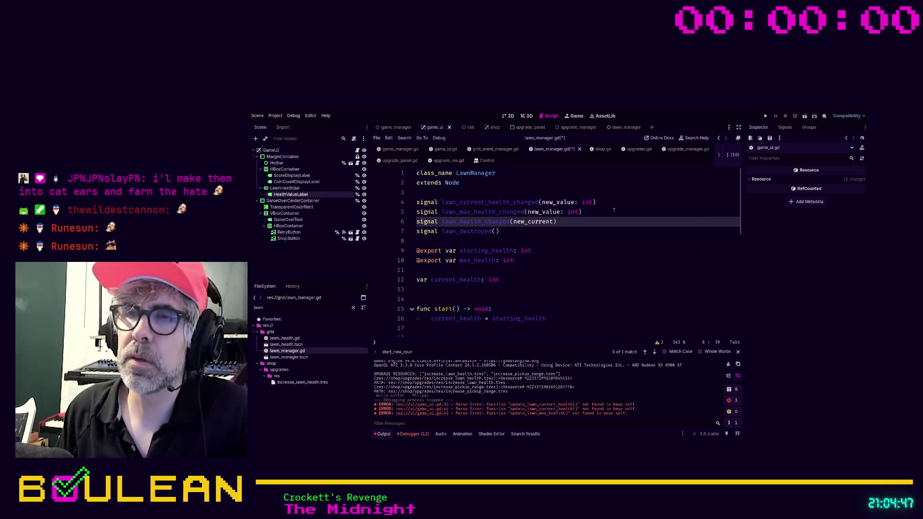
pyautogui.write('_health')
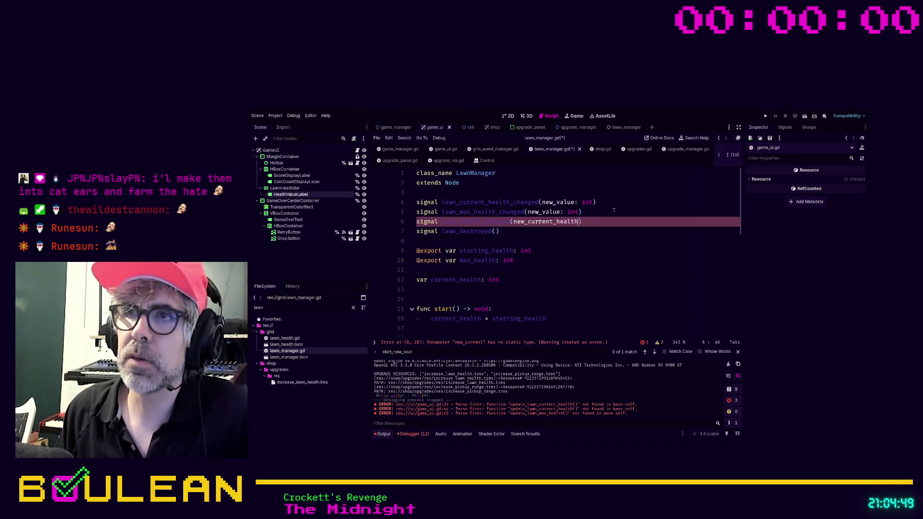
pyautogui.press('BackSpace')
pyautogui.press('BackSpace')
pyautogui.write('L:')
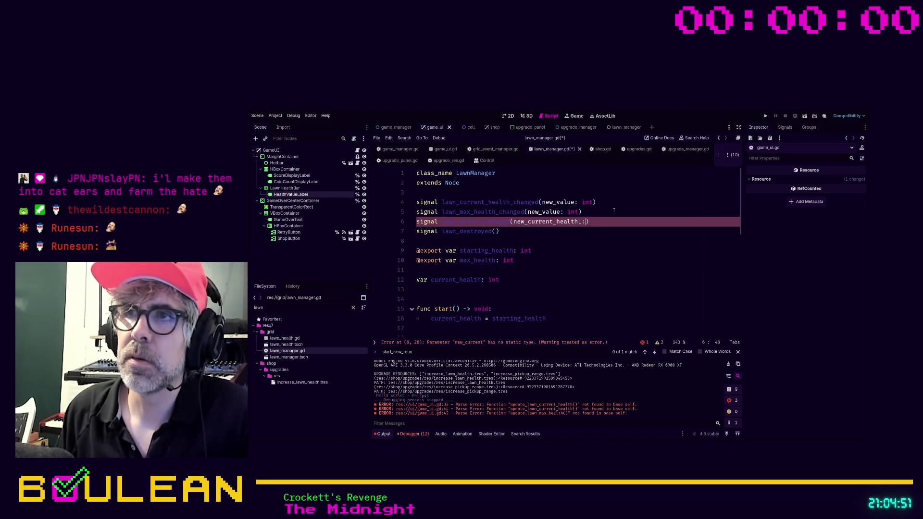
pyautogui.press('BackSpace')
pyautogui.write('int, new')
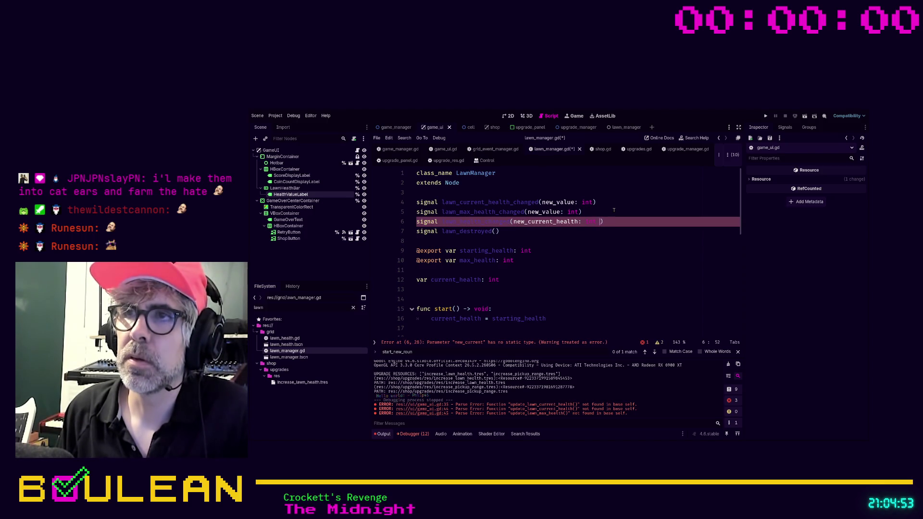
pyautogui.write('_max_')
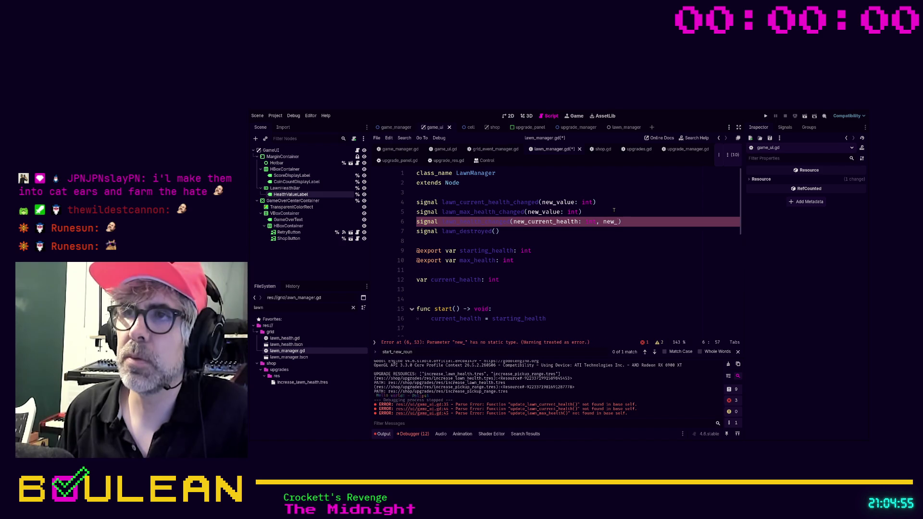
pyautogui.write('health')
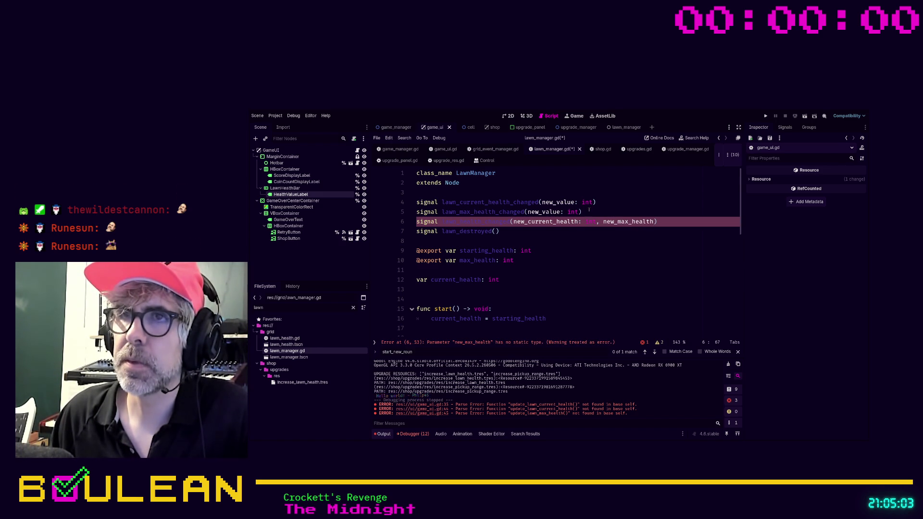
# Comment out the old lawn_max_health_changed and lawn_current_health_changed signals.
pyautogui.click(589, 210)
pyautogui.hotkey('ctrl', 'k')
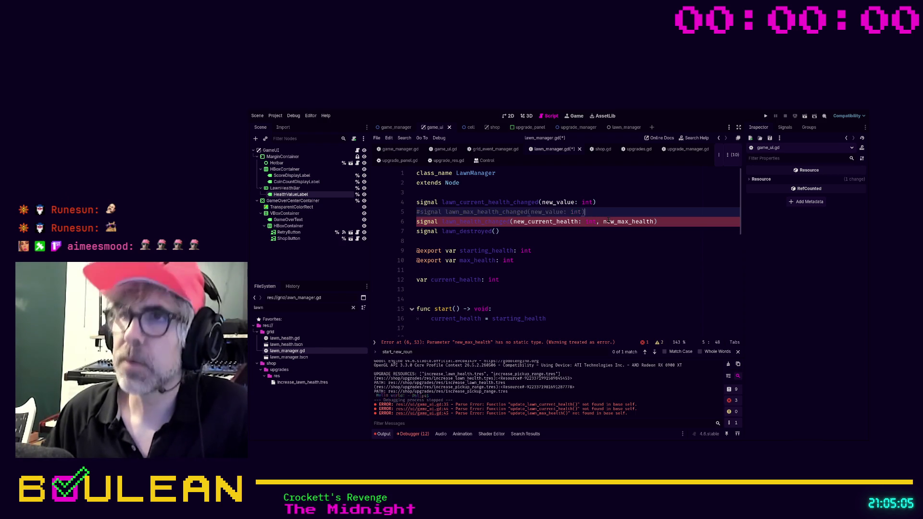
pyautogui.press('Up')
pyautogui.hotkey('ctrl', 'k')
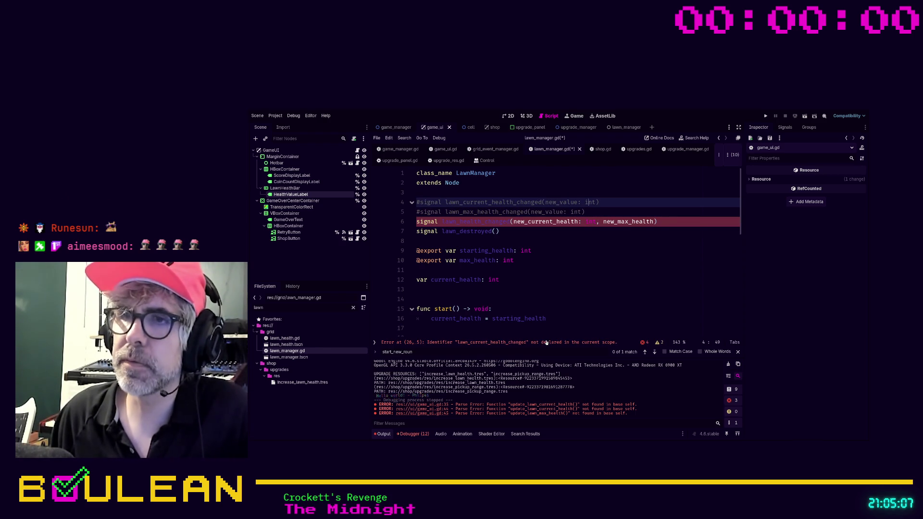
# Add lawn_health_changed.emit(current_health, max_health) below line 26 in increase_health.
pyautogui.click(546, 344)
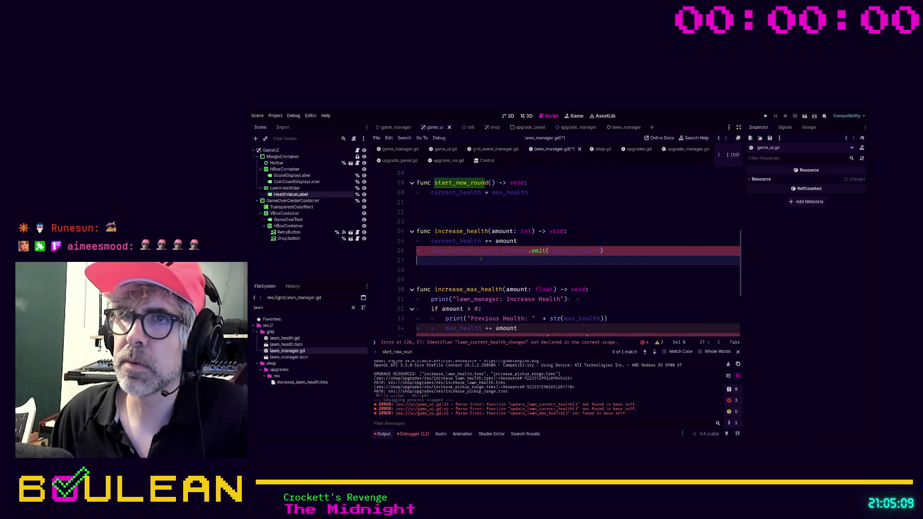
pyautogui.click(557, 240)
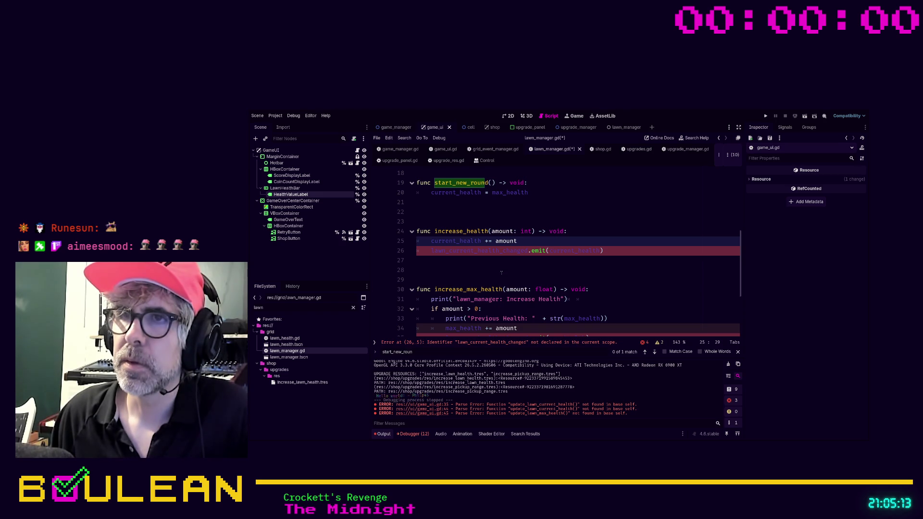
pyautogui.click(615, 252)
pyautogui.press('Return')
pyautogui.write('lawn_h')
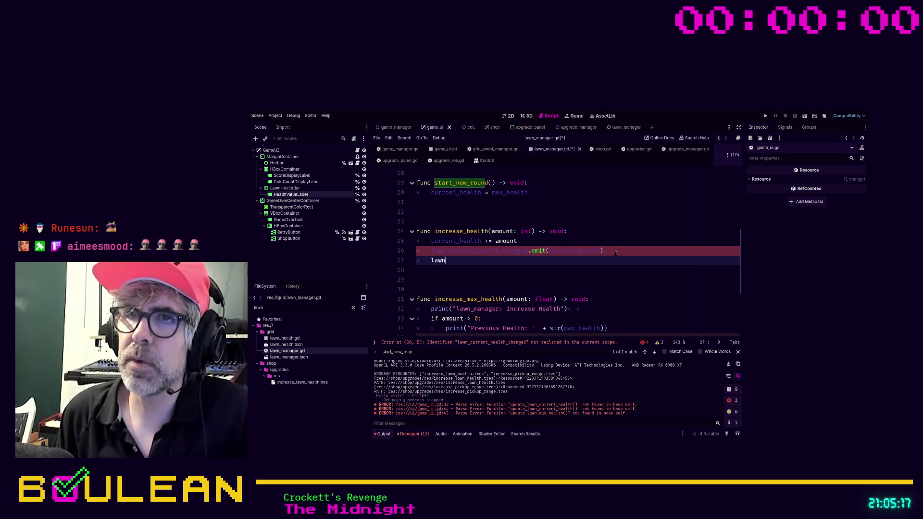
pyautogui.write('ealth_changed(')
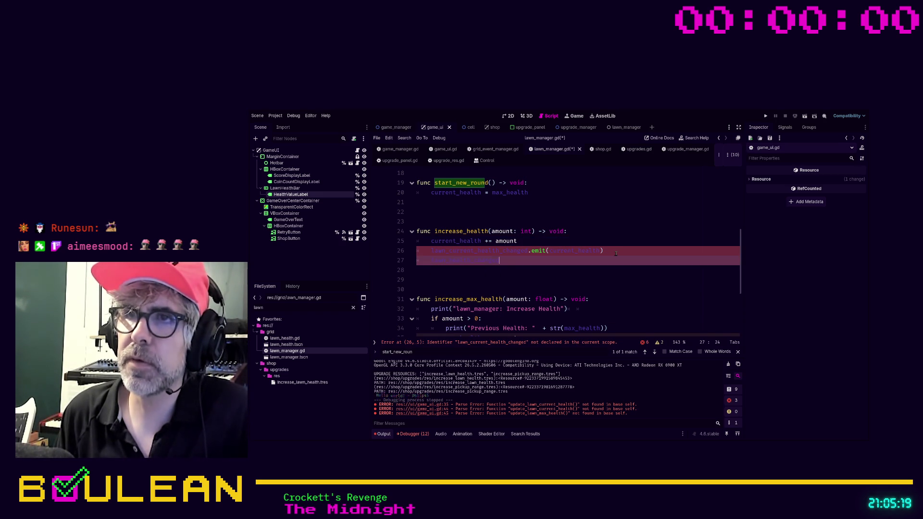
pyautogui.press('Up')
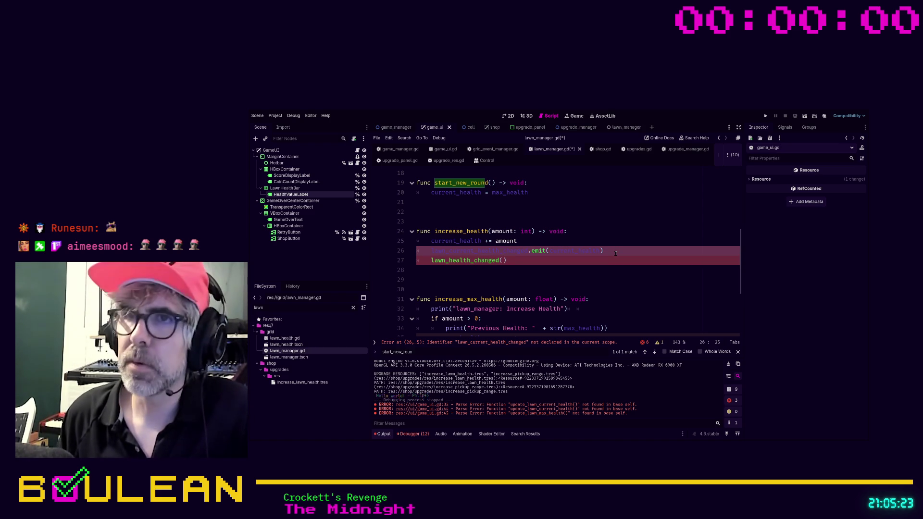
pyautogui.press('Down')
pyautogui.write('.')
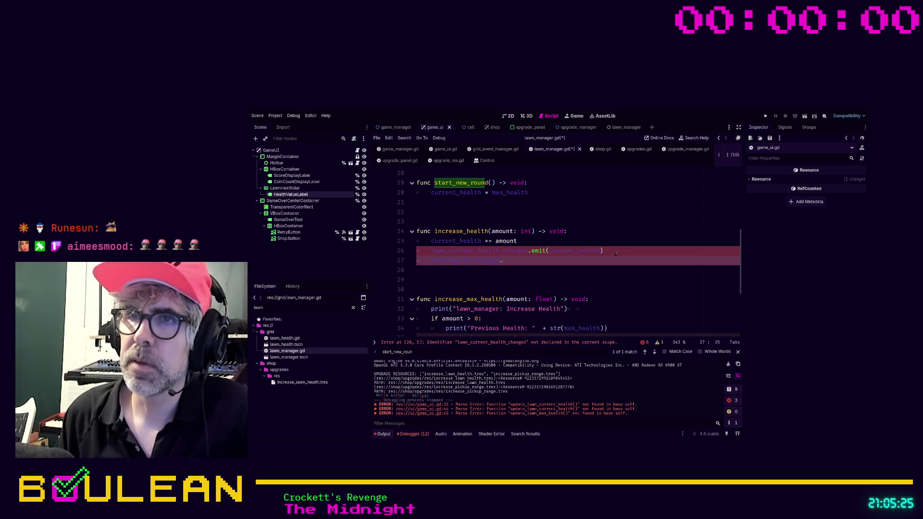
pyautogui.press('Return')
pyautogui.press('Up')
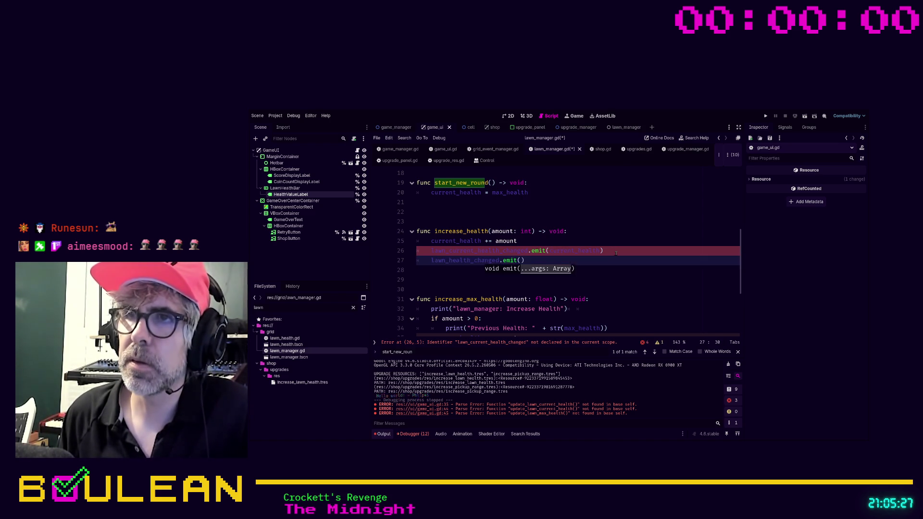
pyautogui.press('Down')
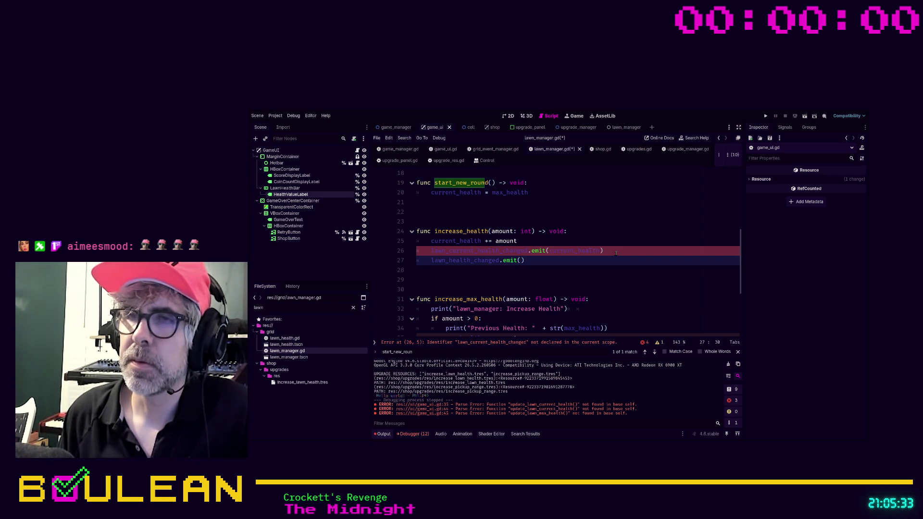
pyautogui.write('current_health')
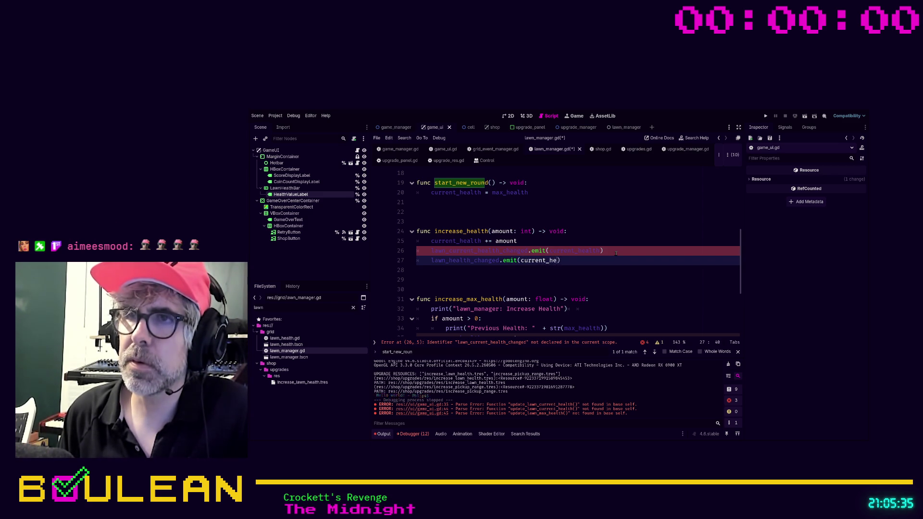
pyautogui.write(', ma')
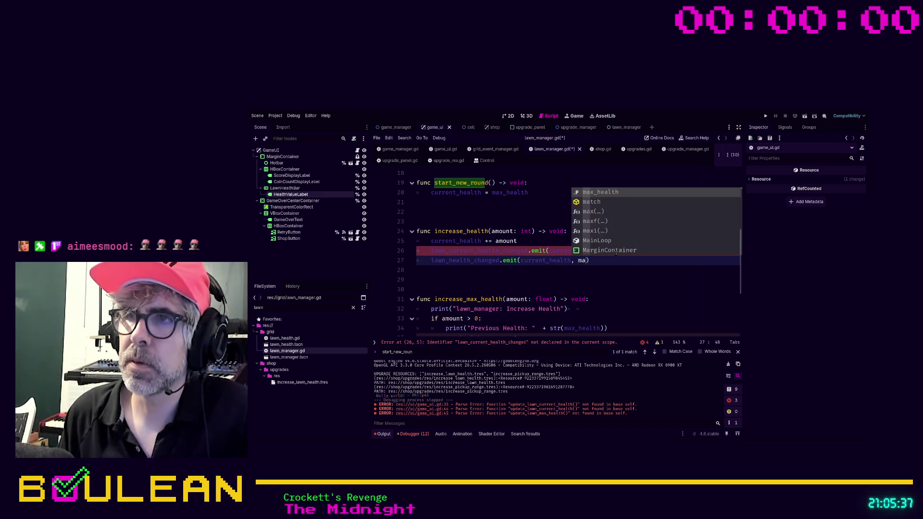
pyautogui.press('Return')
# Comment out the old current-health emit on line 26.
pyautogui.click(616, 253)
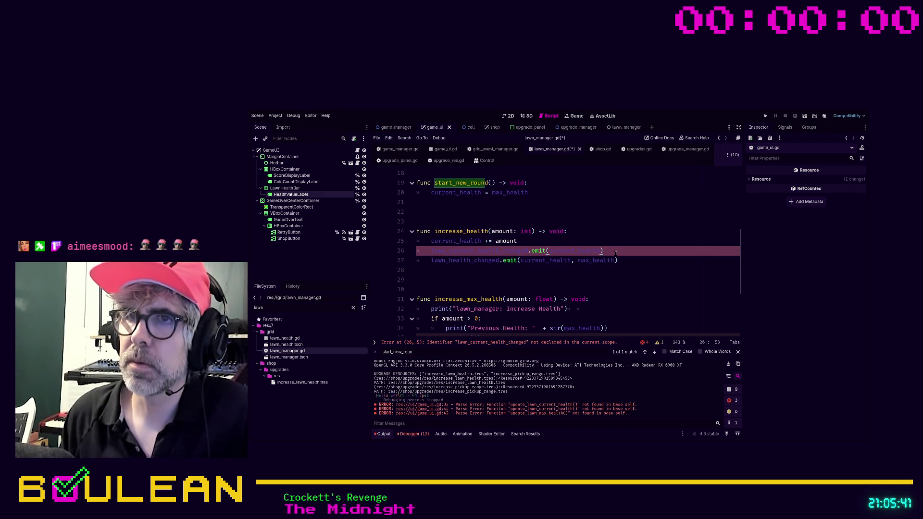
pyautogui.hotkey('ctrl', 'k')
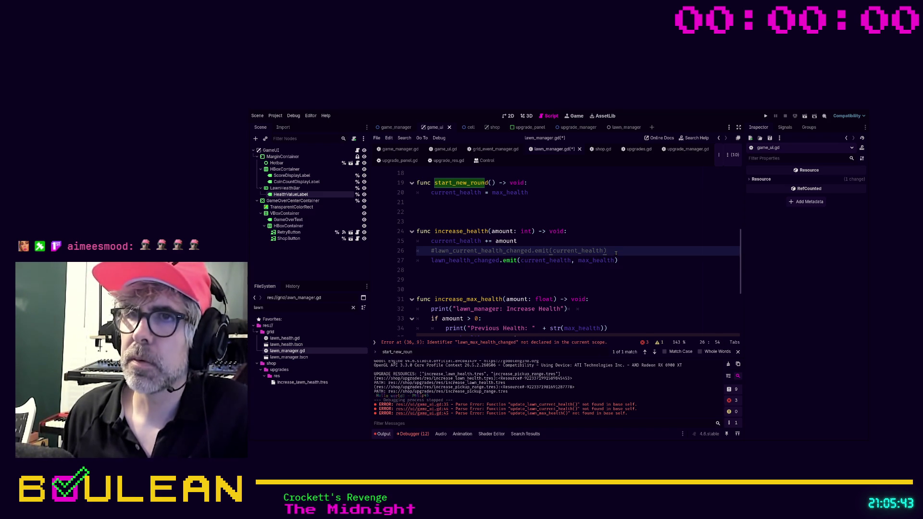
pyautogui.scroll(-2, 611, 254)
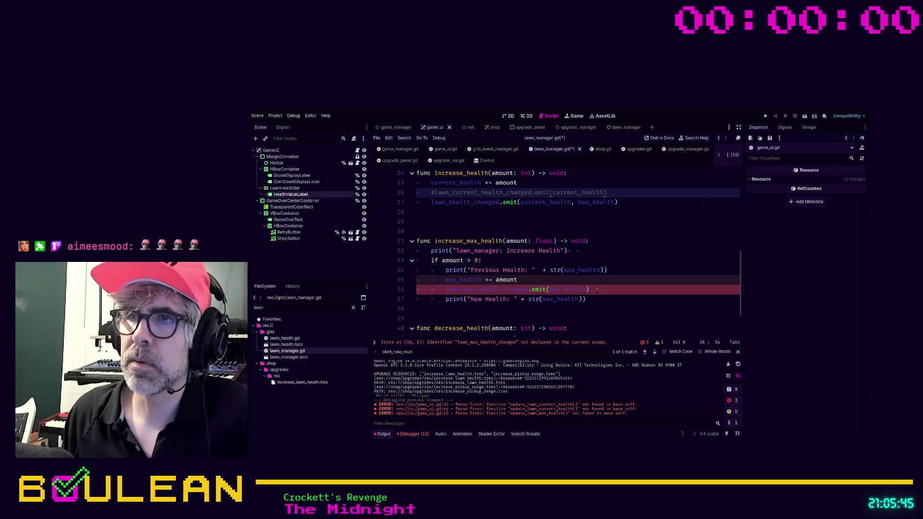
# In increase_max_health, add lawn_health_changed.emit(current_health, max_health) and comment out the old max-health emit.
pyautogui.click(596, 292)
pyautogui.press('Return')
pyautogui.write('lawn_he')
pyautogui.press('Return')
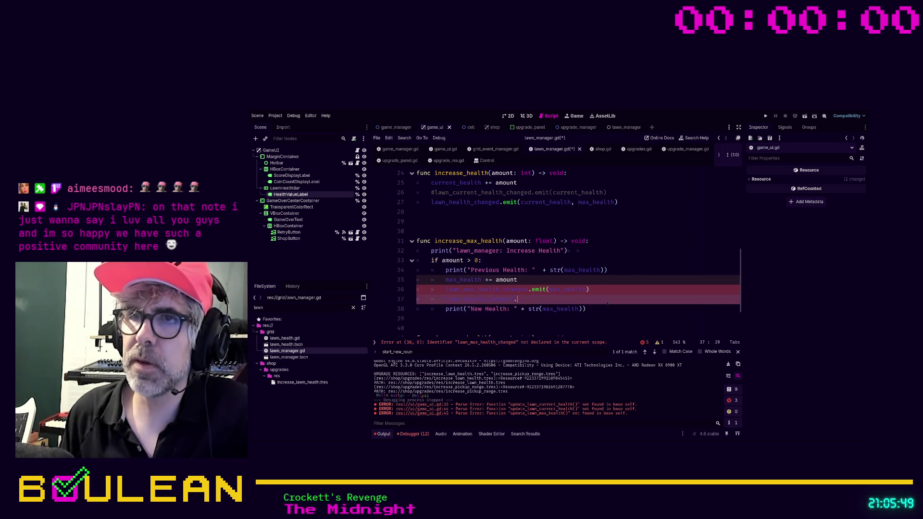
pyautogui.write('.emit(')
pyautogui.press('Return')
pyautogui.write('current')
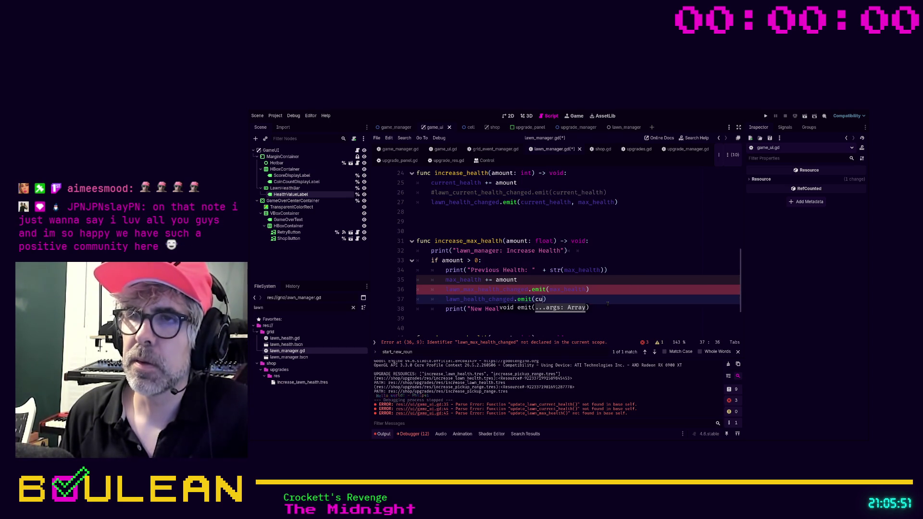
pyautogui.press('Return')
pyautogui.write(', max_')
pyautogui.press('Return')
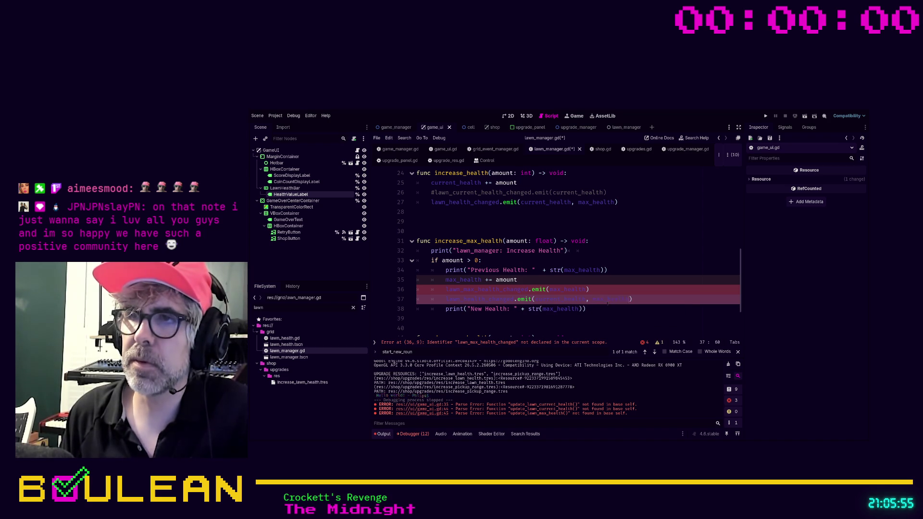
pyautogui.press('Up')
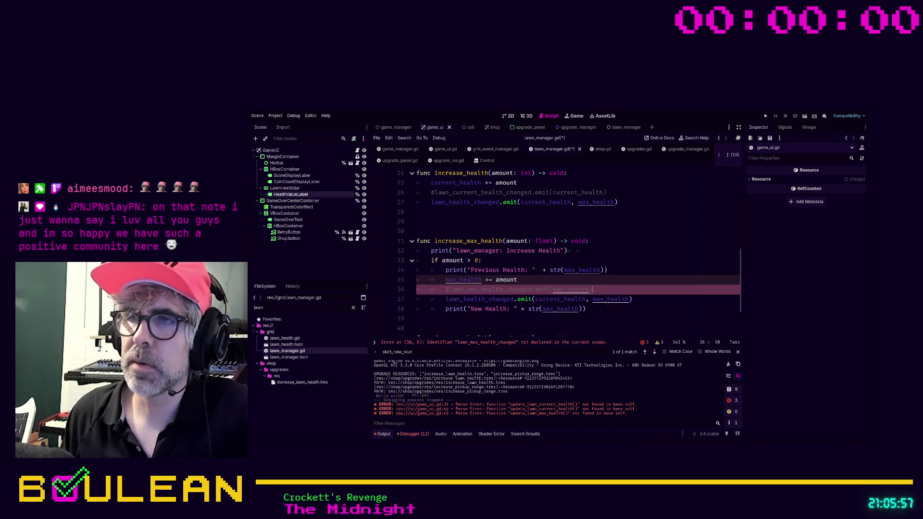
pyautogui.hotkey('ctrl', 'k')
# Replace decrease_health's old emit on line 43 with the new lawn_health_changed emit.
pyautogui.scroll(-2, 587, 309)
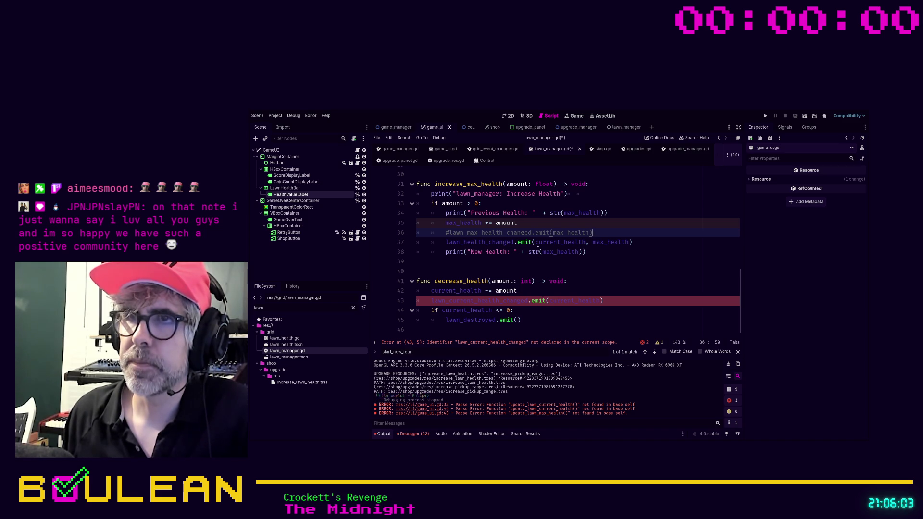
pyautogui.click(640, 244)
pyautogui.hotkey('shift', 'Home')
pyautogui.hotkey('ctrl', 'c')
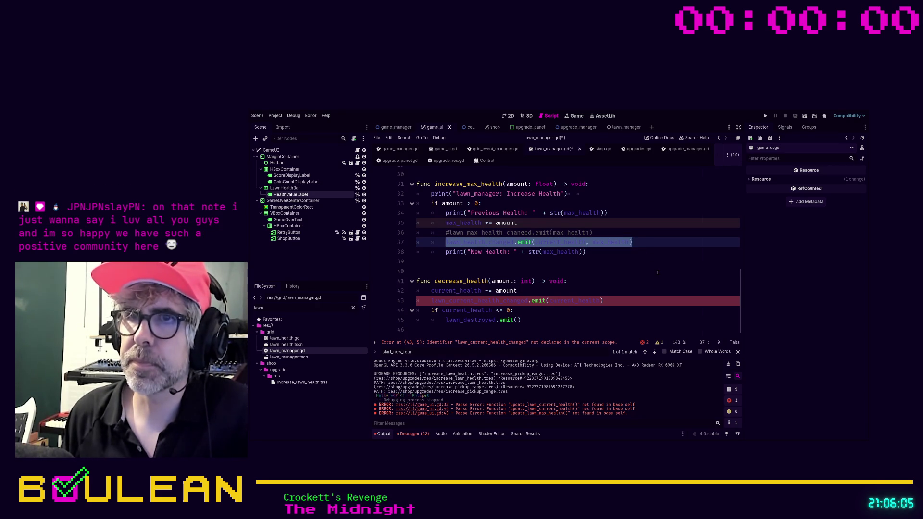
pyautogui.click(623, 303)
pyautogui.hotkey('ctrl', 'v')
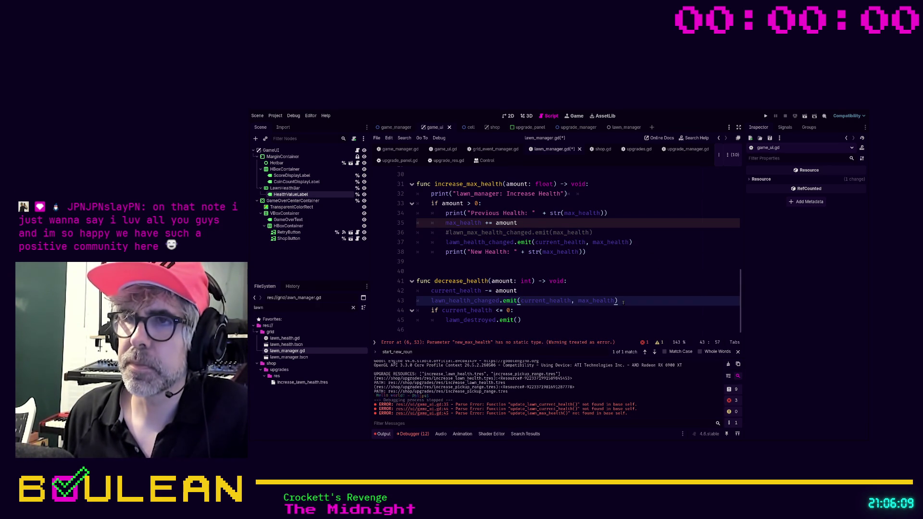
# Type new_max_health as int in the lawn_health_changed signal and save lawn_manager.gd.
pyautogui.click(551, 342)
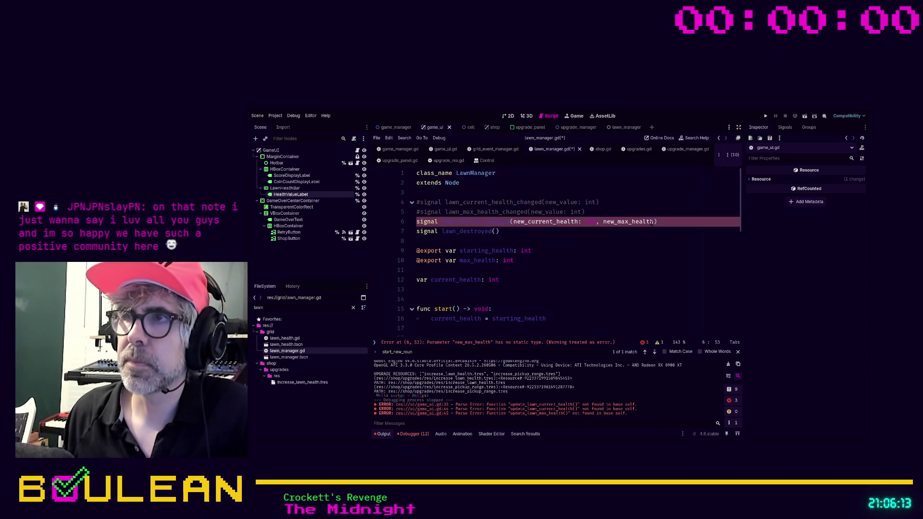
pyautogui.write(': int')
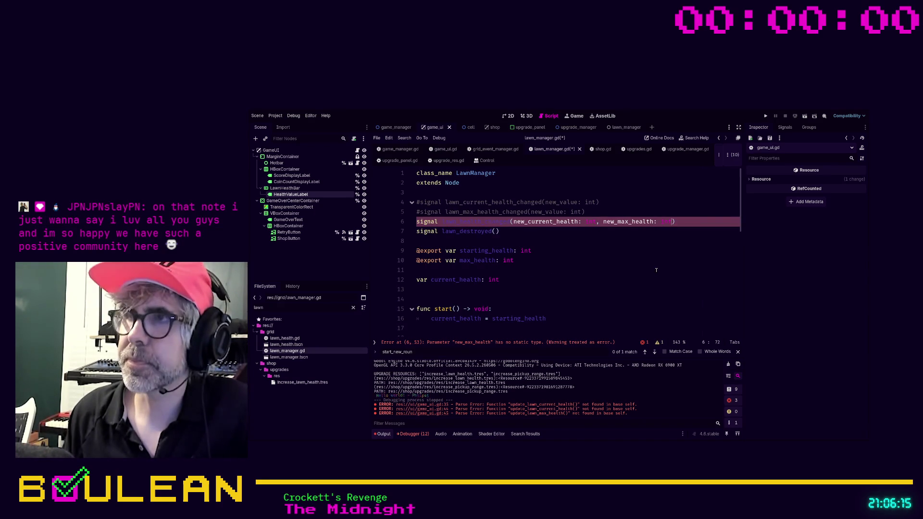
pyautogui.click(528, 289)
pyautogui.hotkey('ctrl', 's')
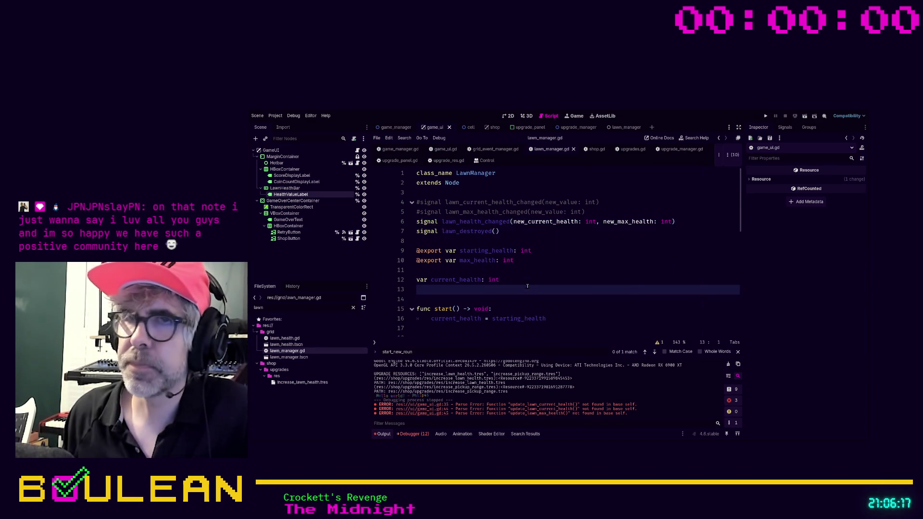
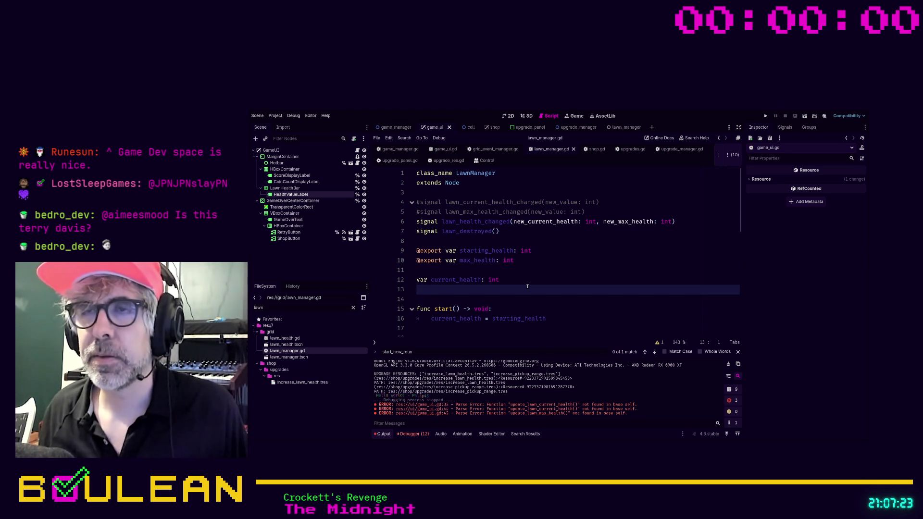
# Check the max_health export, then delete the commented lawn_max_health_changed signal on line 5 of lawn_manager.gd.
pyautogui.click(599, 210)
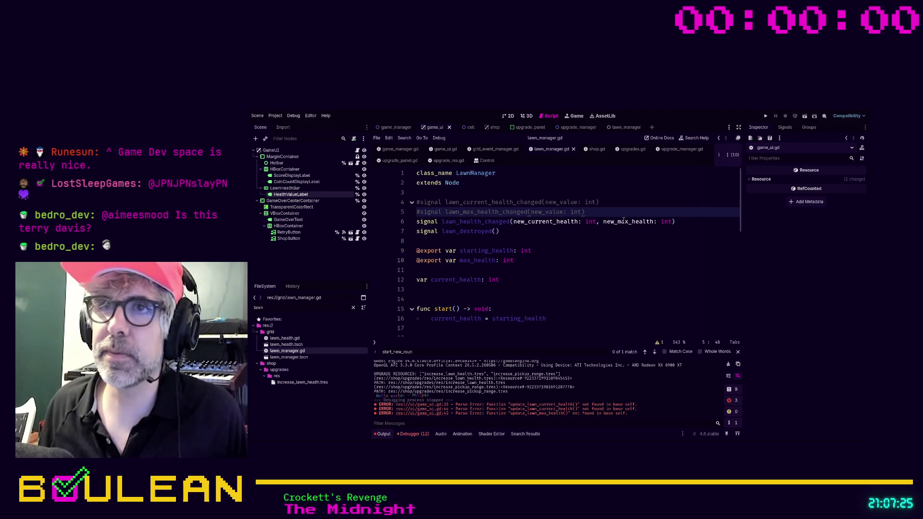
pyautogui.hotkey('shift', 'Home')
pyautogui.hotkey('shift', 'Up')
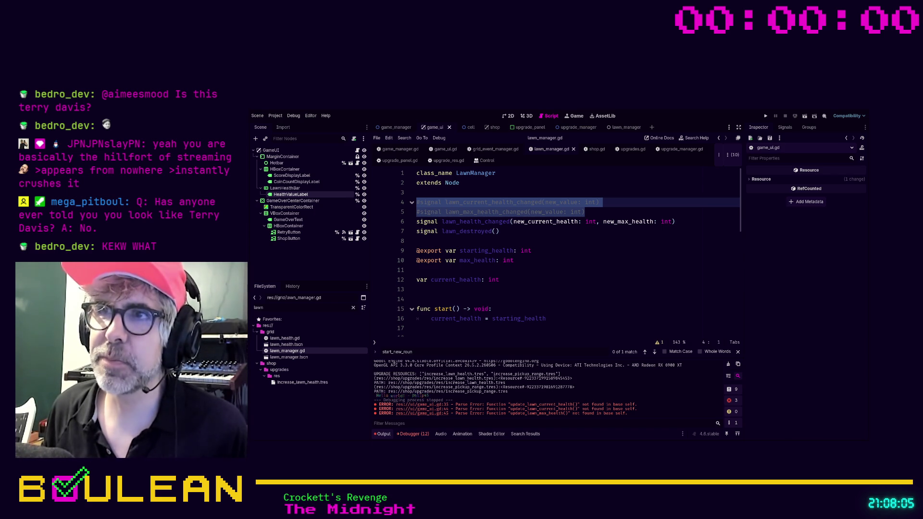
pyautogui.click(585, 212)
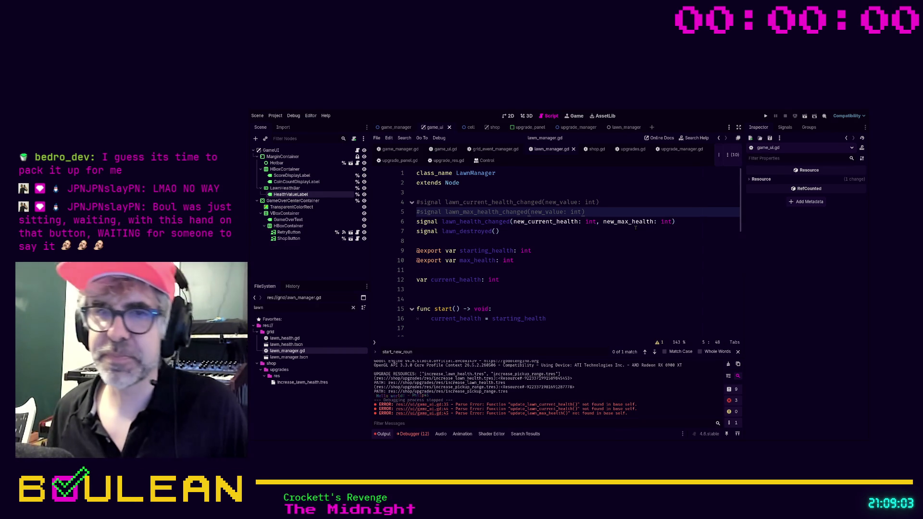
pyautogui.click(579, 263)
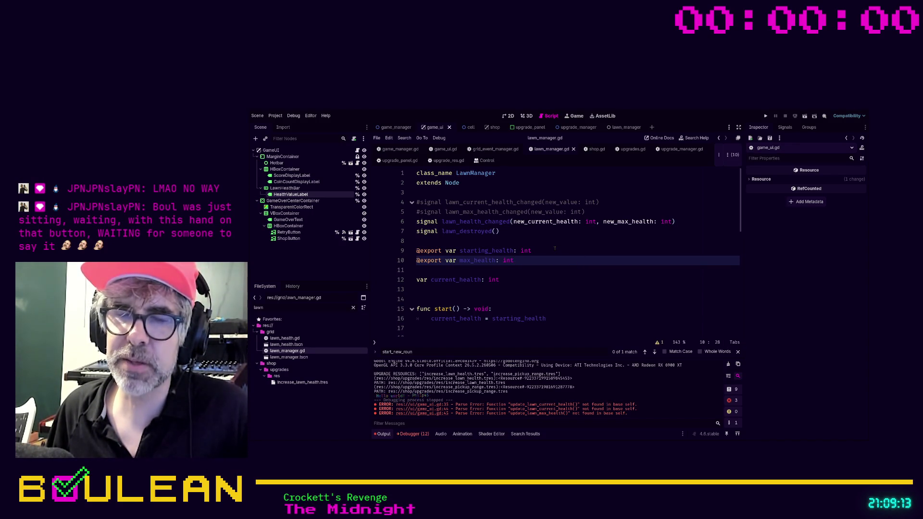
pyautogui.click(590, 213)
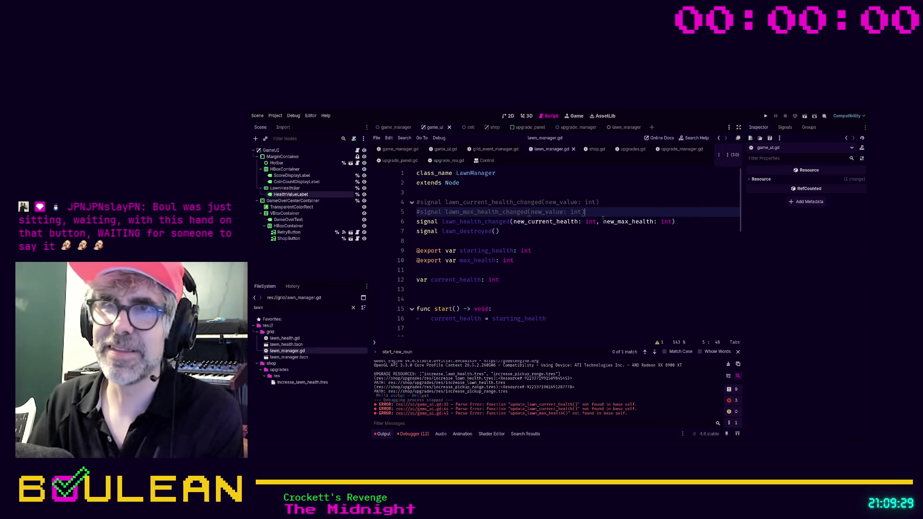
pyautogui.hotkey('shift', 'Up')
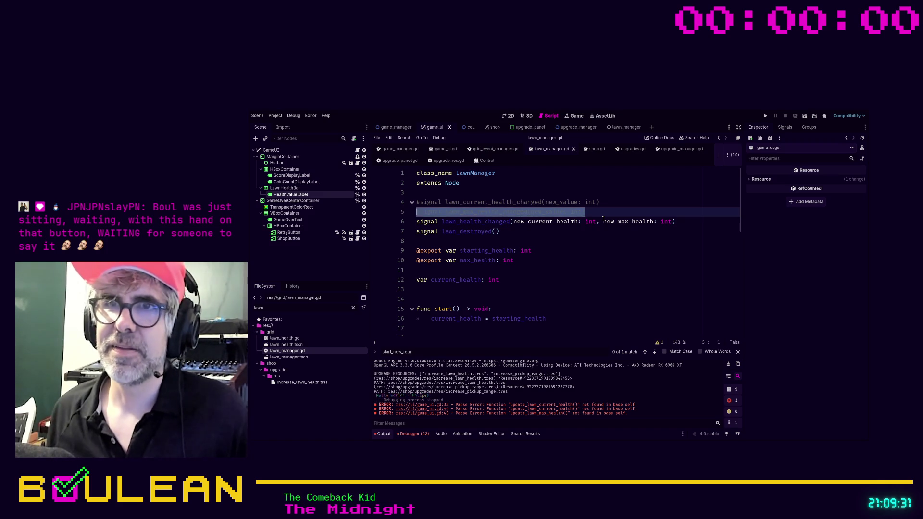
# Delete the remaining commented signal line and the leftover blank line in lawn_manager.gd.
pyautogui.hotkey('shift', 'Up')
pyautogui.press('BackSpace')
pyautogui.press('Down')
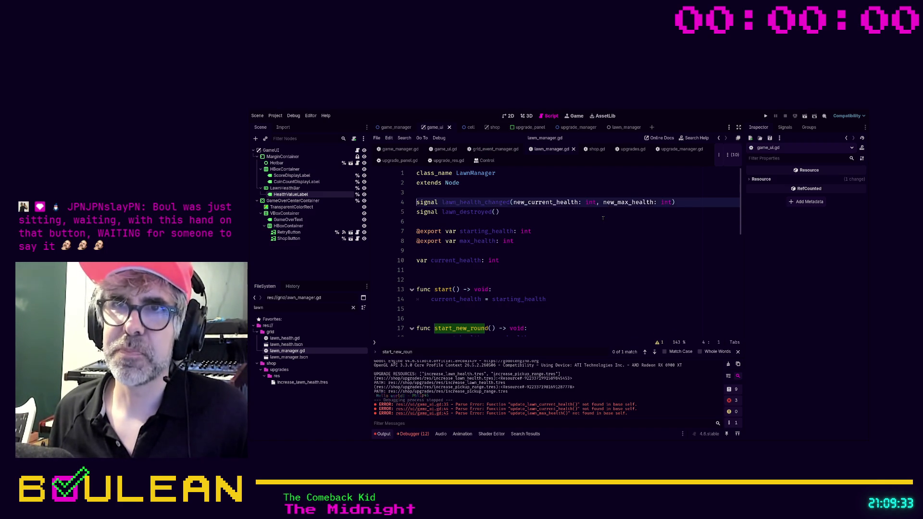
# Review increase_health, then run the project, which halts on a start() argument error.
pyautogui.click(578, 260)
pyautogui.scroll(-9, 578, 263)
pyautogui.scroll(2, 578, 263)
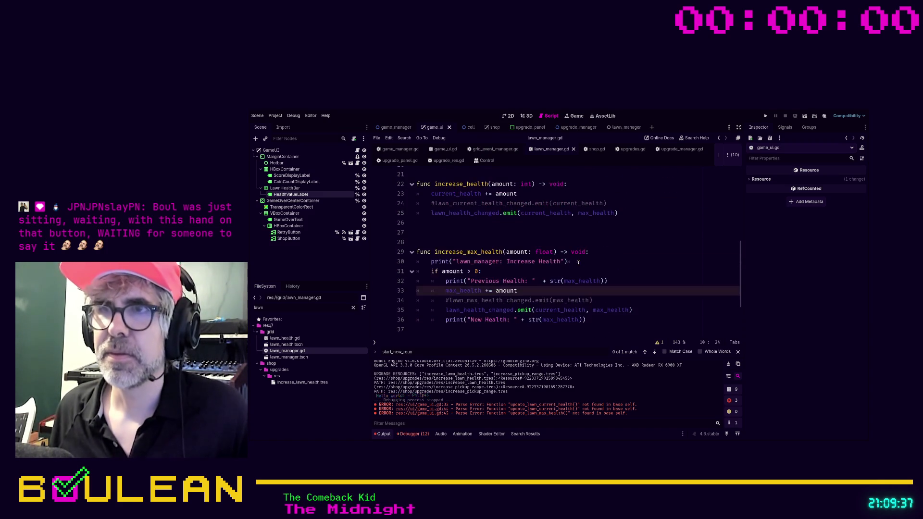
pyautogui.click(591, 203)
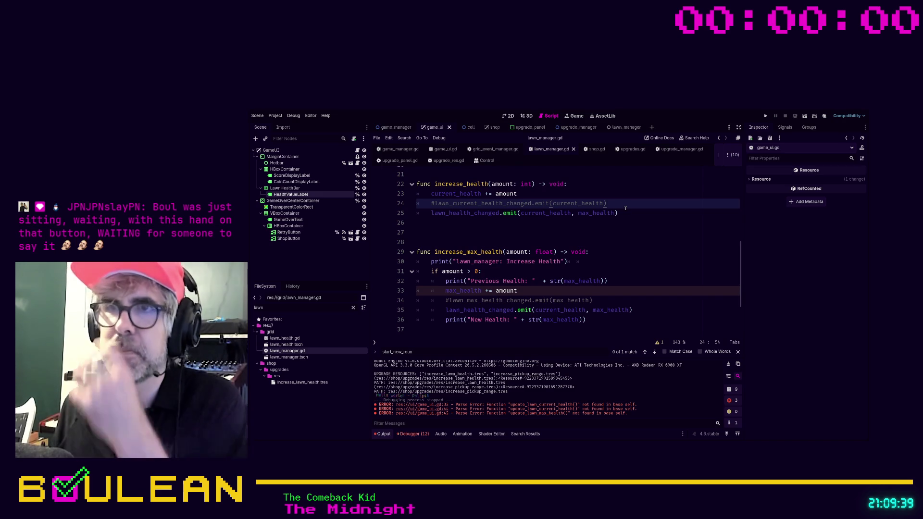
pyautogui.click(590, 234)
pyautogui.press('F5')
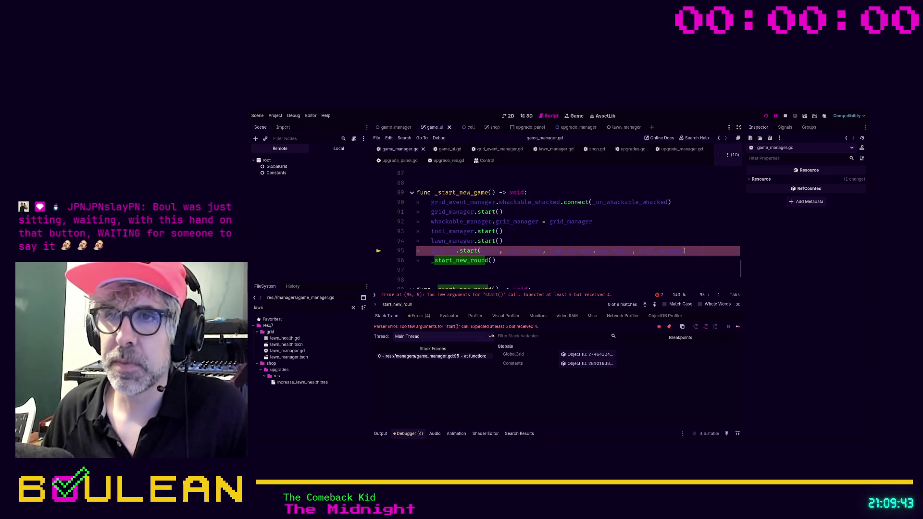
# Check the game UI start() signature from the failing call on game_manager.gd line 95.
pyautogui.click(548, 260)
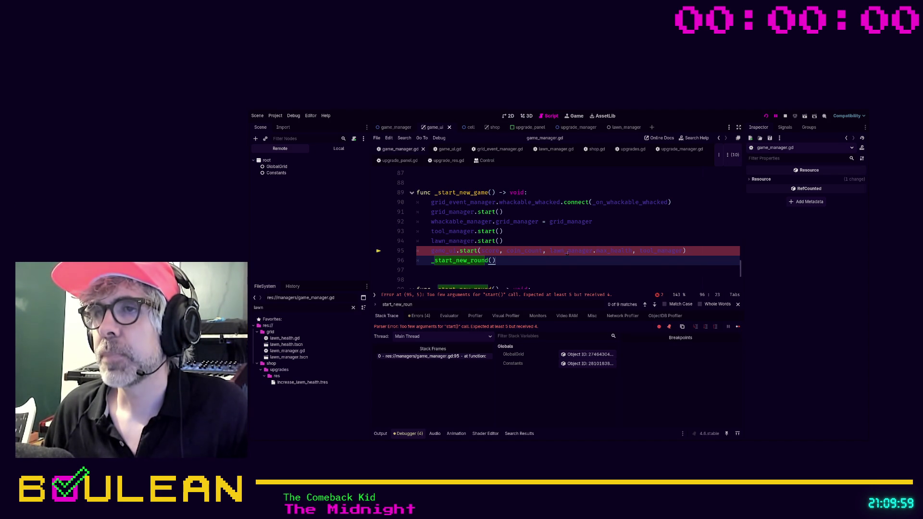
pyautogui.keyDown('ctrl'); pyautogui.click(469, 250); pyautogui.keyUp('ctrl')
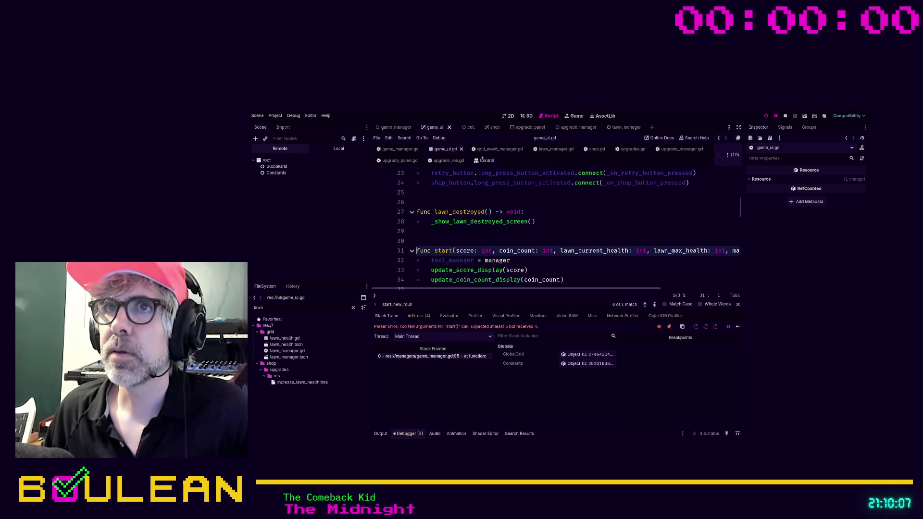
pyautogui.click(402, 150)
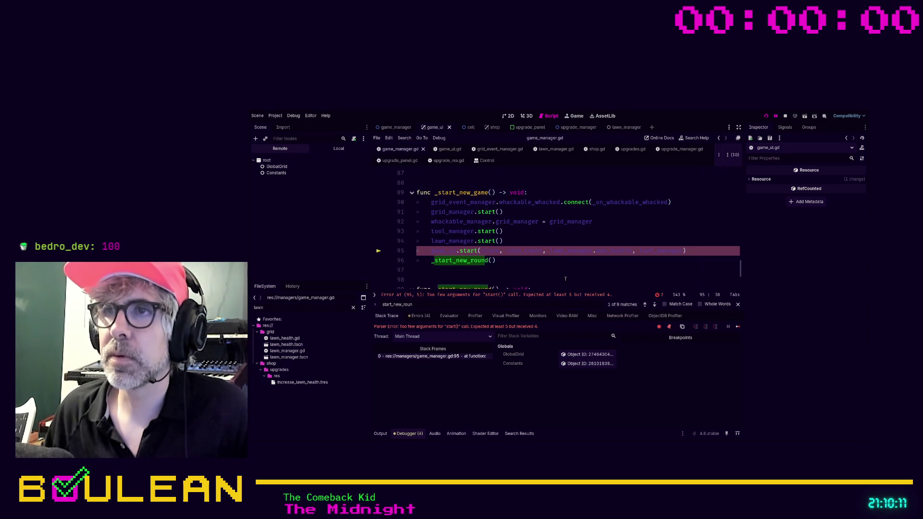
# Add lawn_manager.current_health and lawn_manager.max_health as arguments to the game_ui.start() call.
pyautogui.write('lawn_manager.')
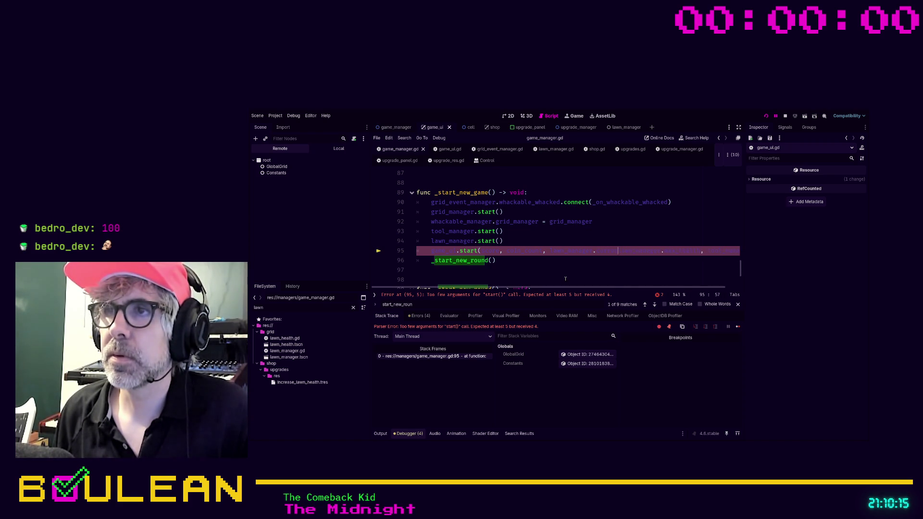
pyautogui.write('cur')
pyautogui.press('Return')
pyautogui.write(', ')
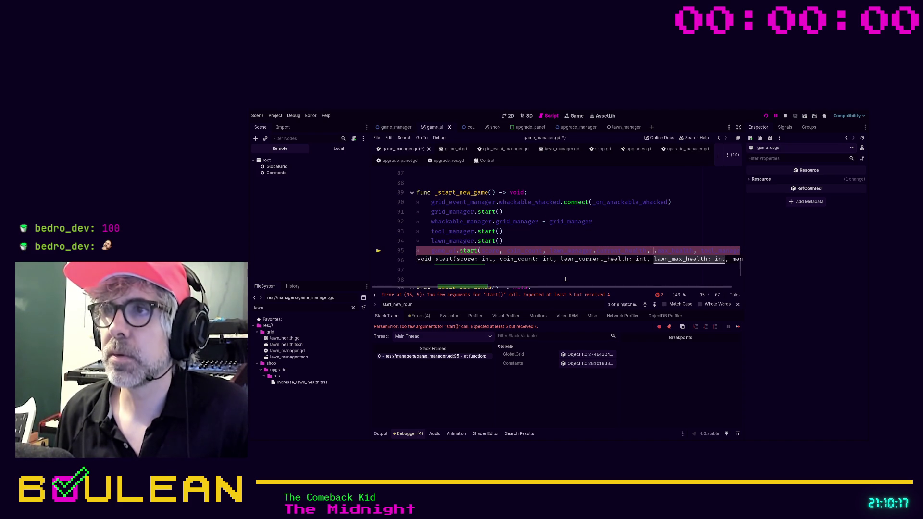
pyautogui.write('lawn_manage')
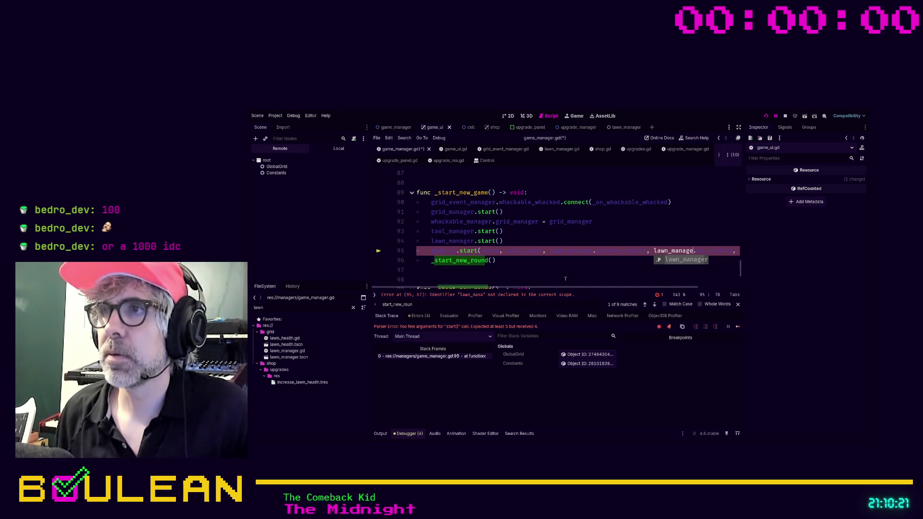
pyautogui.press('Return')
pyautogui.moveTo(554, 292); pyautogui.dragTo(607, 290)
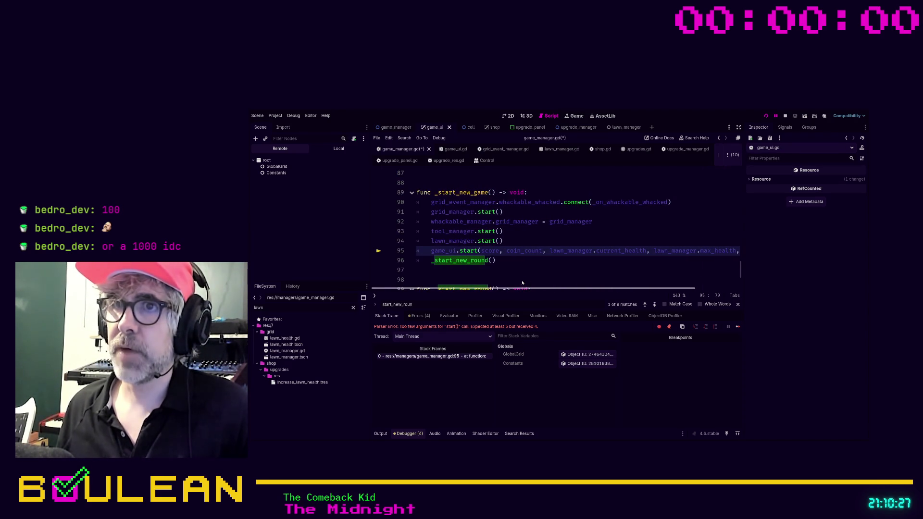
pyautogui.click(511, 261)
# Save game_manager.gd with Ctrl+S; the start() call still gets 4 of 5 expected arguments.
pyautogui.hotkey('ctrl', 's')
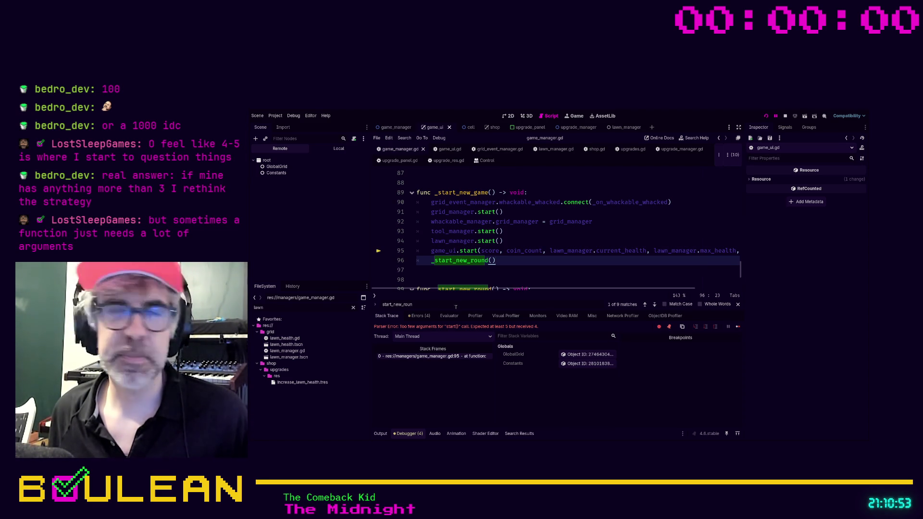
pyautogui.moveTo(545, 289)
pyautogui.mouseDown()
pyautogui.moveTo(569, 291)
pyautogui.moveTo(512, 294)
pyautogui.mouseUp()
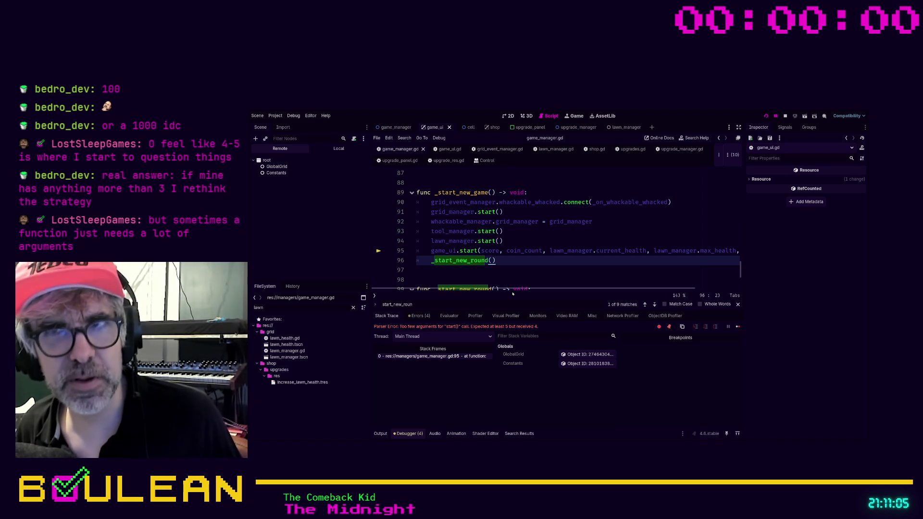
pyautogui.click(476, 279)
pyautogui.hotkey('ctrl', 's')
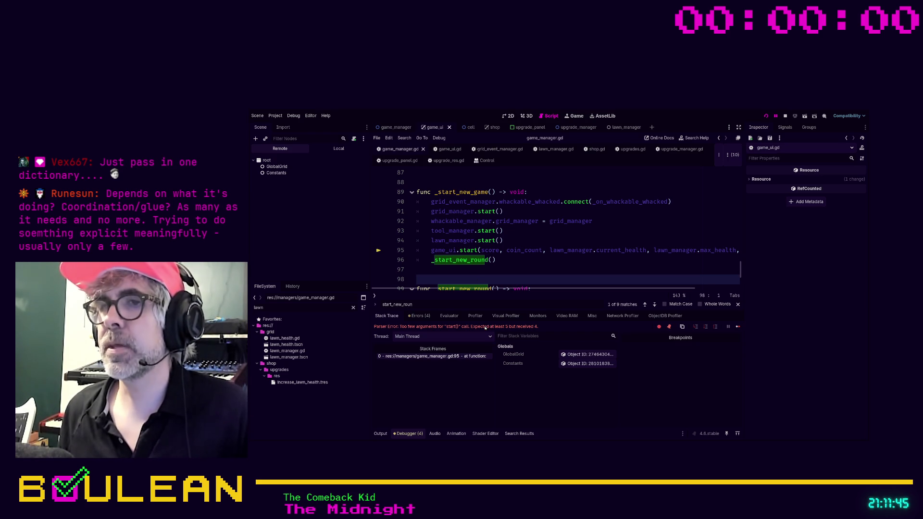
pyautogui.click(510, 270)
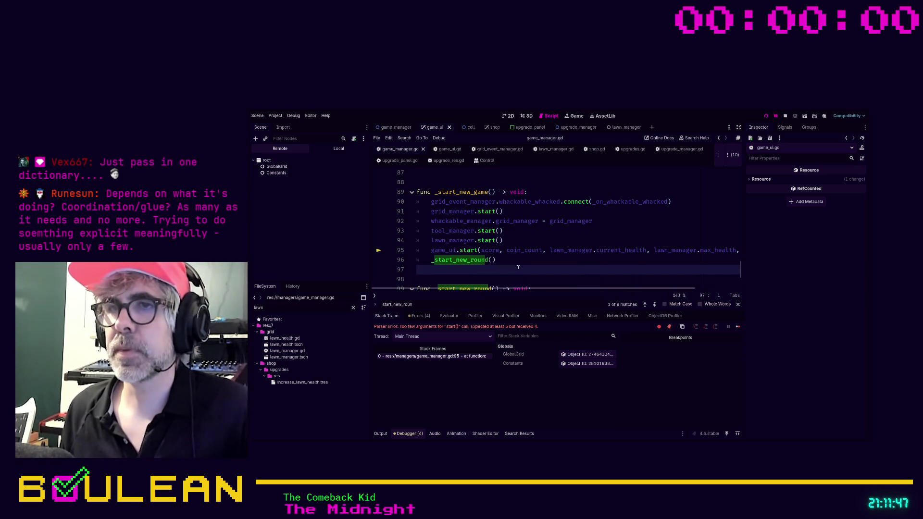
# Replace lawn_current_health_changed with lawn_health_changed on game_manager.gd line 26 and rerun the game.
pyautogui.press('F5')
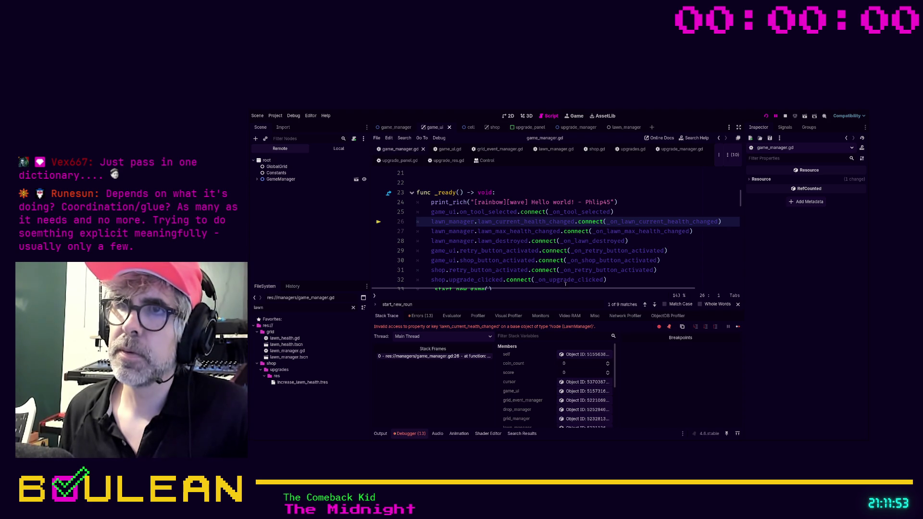
pyautogui.hscroll(1, 557, 287)
pyautogui.hscroll(-1, 558, 287)
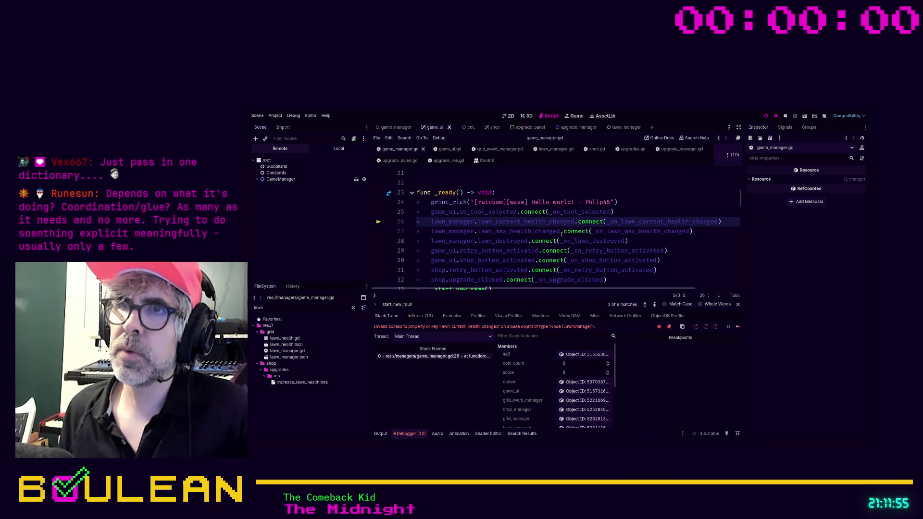
pyautogui.click(576, 221)
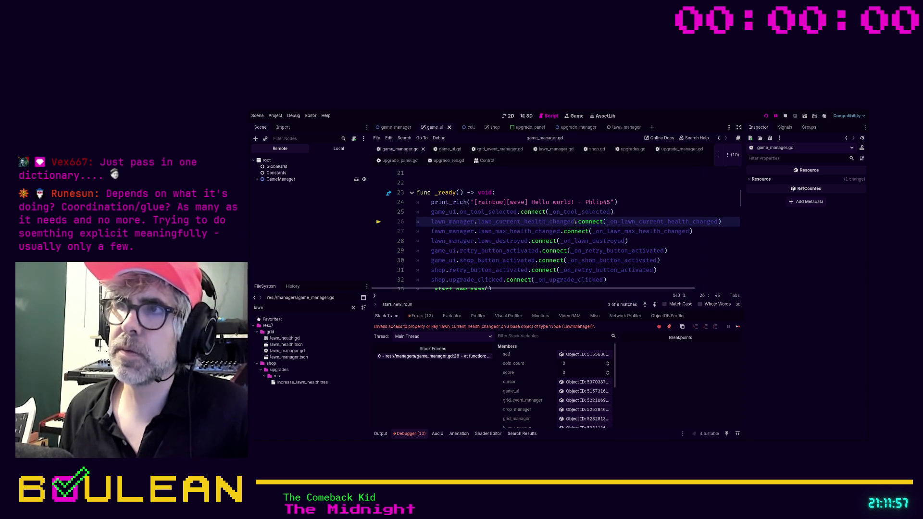
pyautogui.keyDown('shift'); pyautogui.click(477, 222); pyautogui.keyUp('shift')
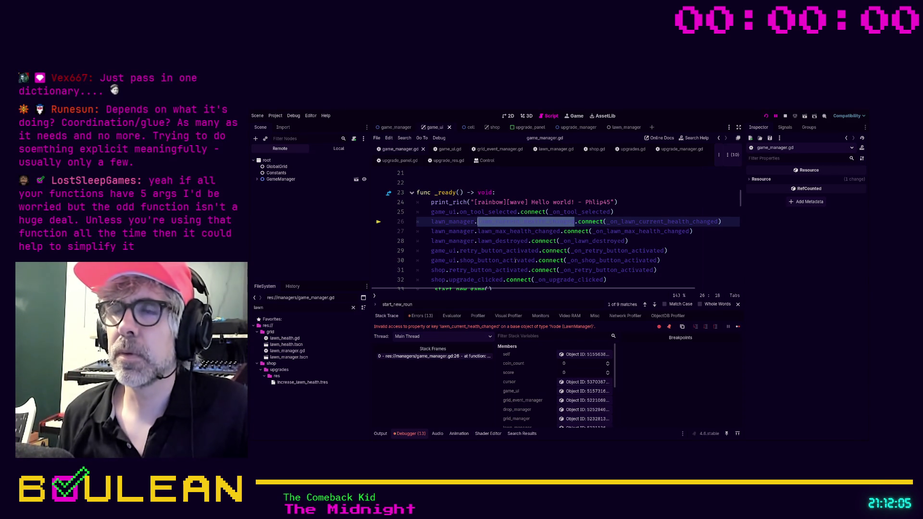
pyautogui.write('lawn_h')
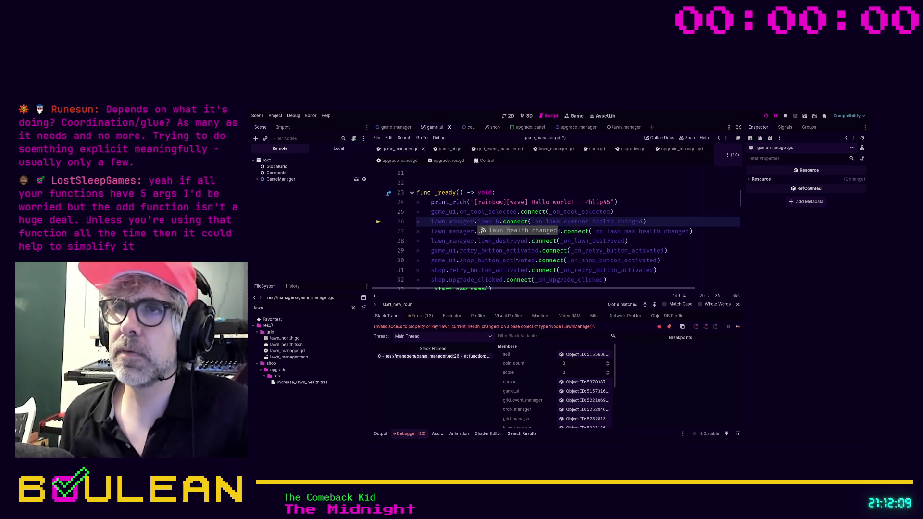
pyautogui.press('Return')
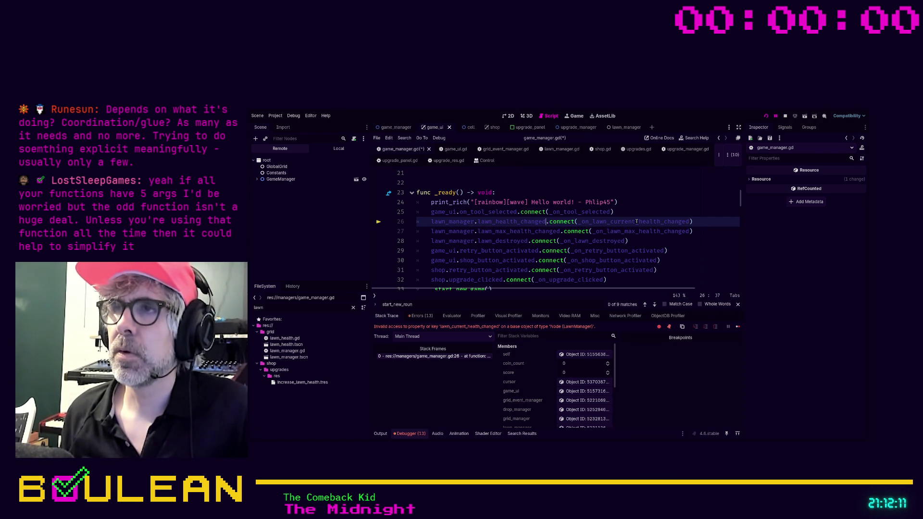
pyautogui.press('F5')
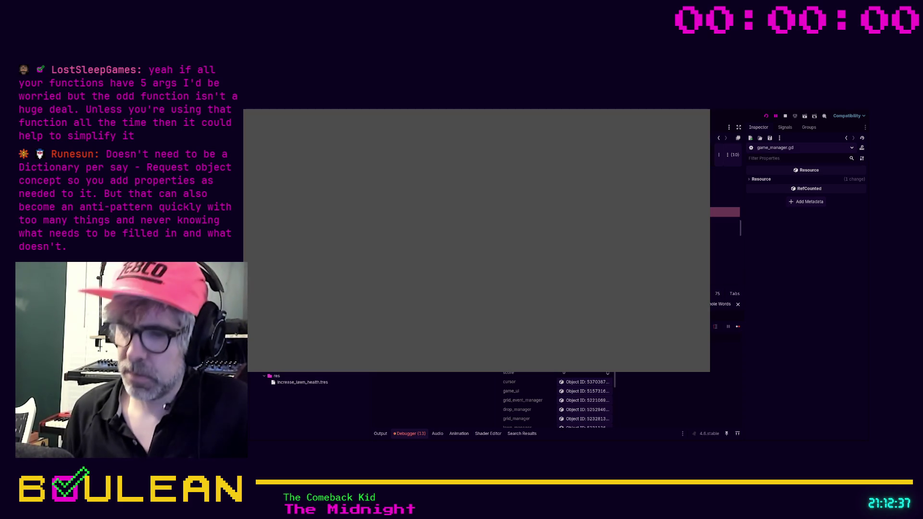
# Insert and remove blank lines while moving through game_manager.gd's _ready code.
pyautogui.press('Return')
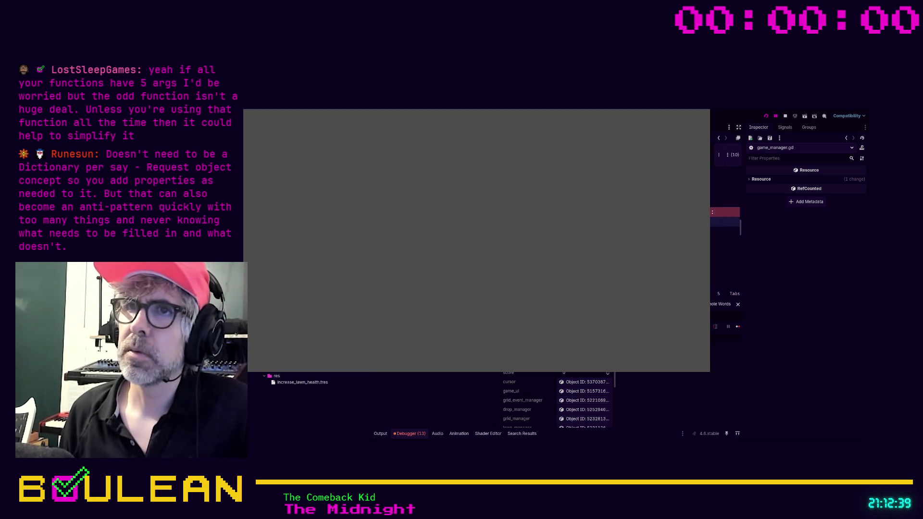
pyautogui.press('Return')
pyautogui.press('Return')
pyautogui.press('Return')
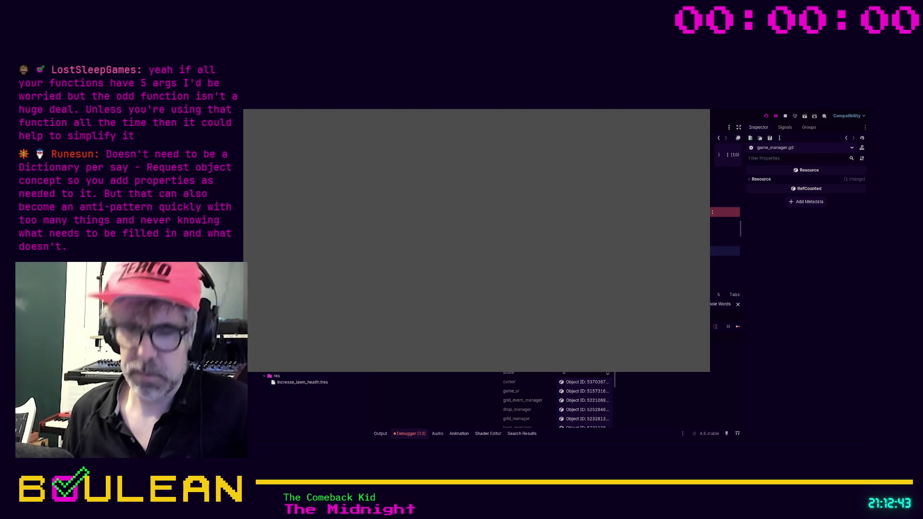
pyautogui.press('BackSpace')
pyautogui.press('BackSpace')
pyautogui.press('BackSpace')
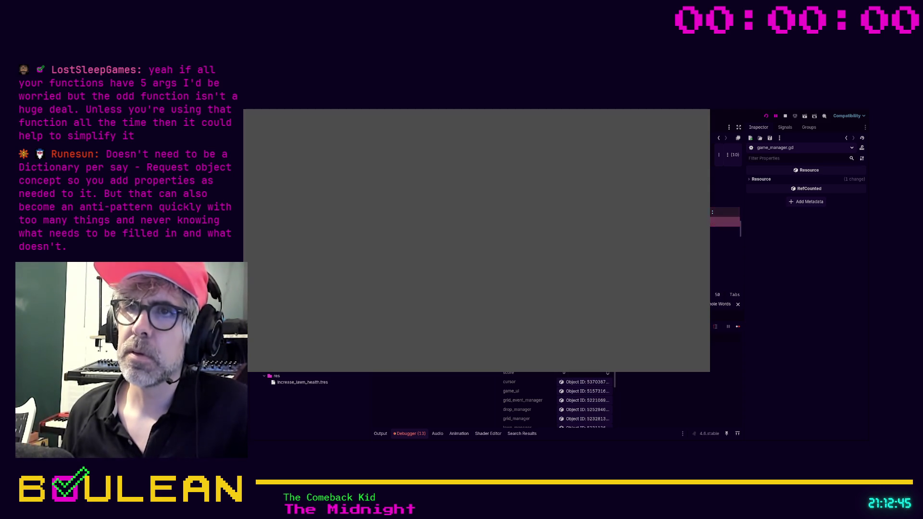
pyautogui.press('Down')
pyautogui.press('Down')
pyautogui.press('Down')
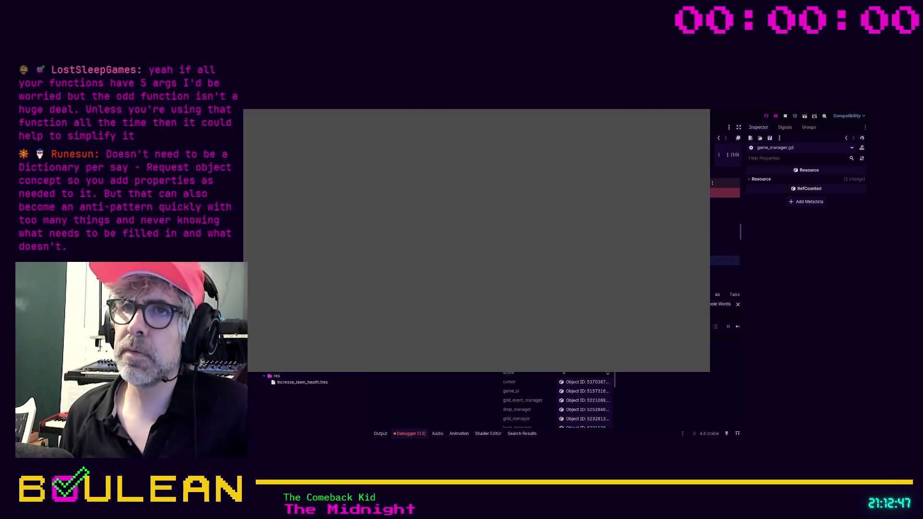
pyautogui.press('Up')
pyautogui.press('Up')
pyautogui.press('Up')
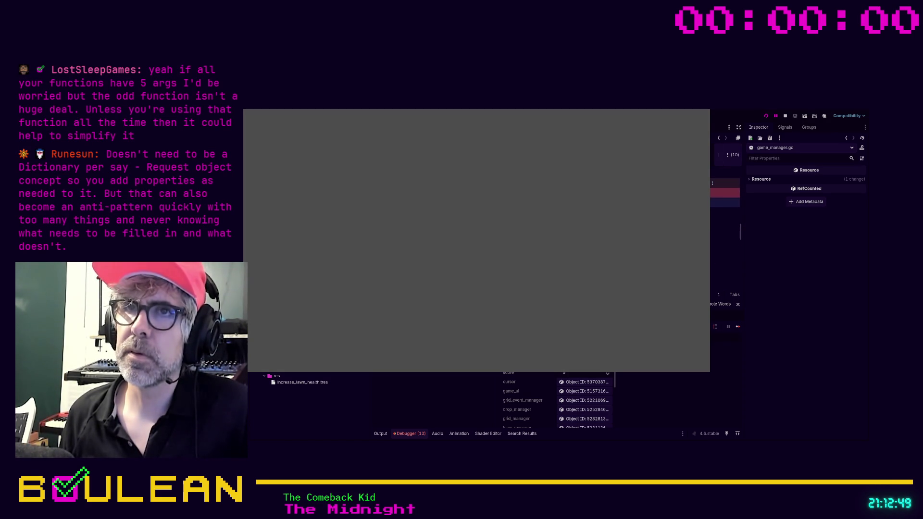
pyautogui.press('Down')
pyautogui.press('Down')
pyautogui.press('Down')
pyautogui.press('Up')
pyautogui.press('Down')
pyautogui.press('Down')
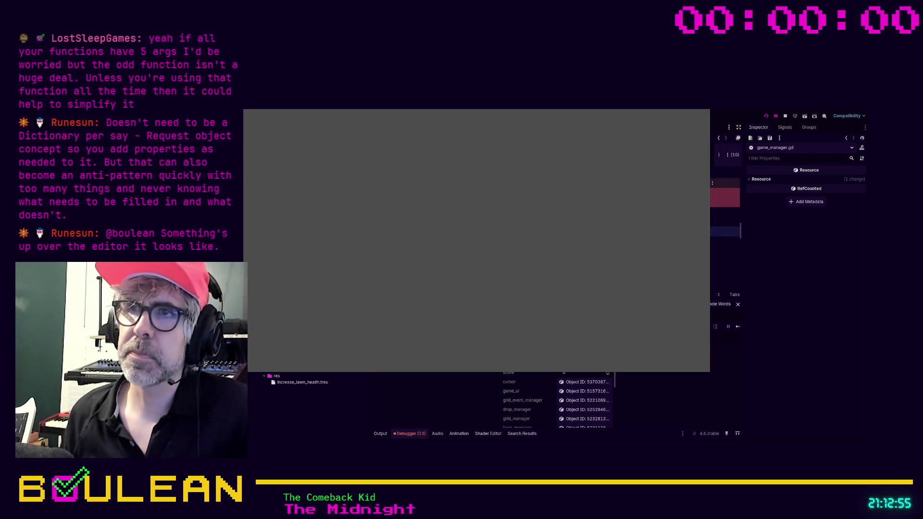
pyautogui.press('Up')
pyautogui.press('Up')
pyautogui.press('Up')
pyautogui.press('Down')
pyautogui.press('Down')
pyautogui.press('Down')
pyautogui.press('Up')
pyautogui.press('Up')
pyautogui.press('Up')
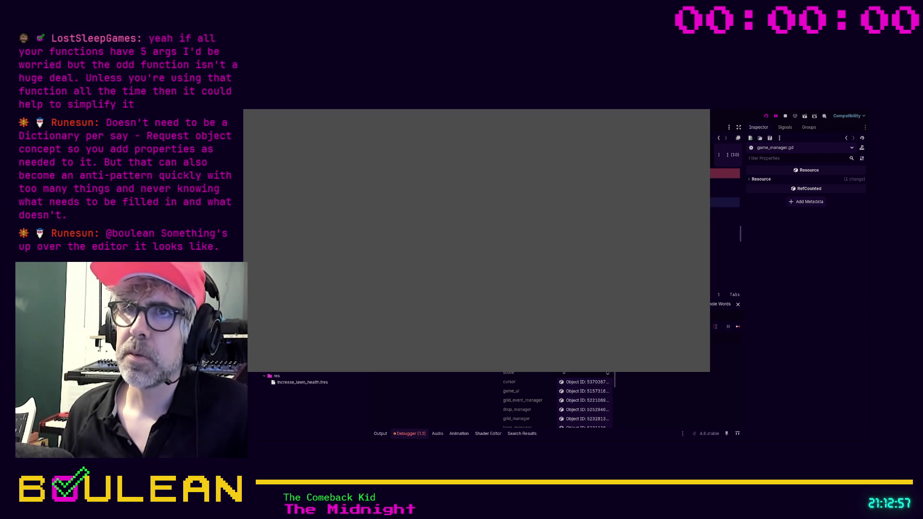
pyautogui.press('Right')
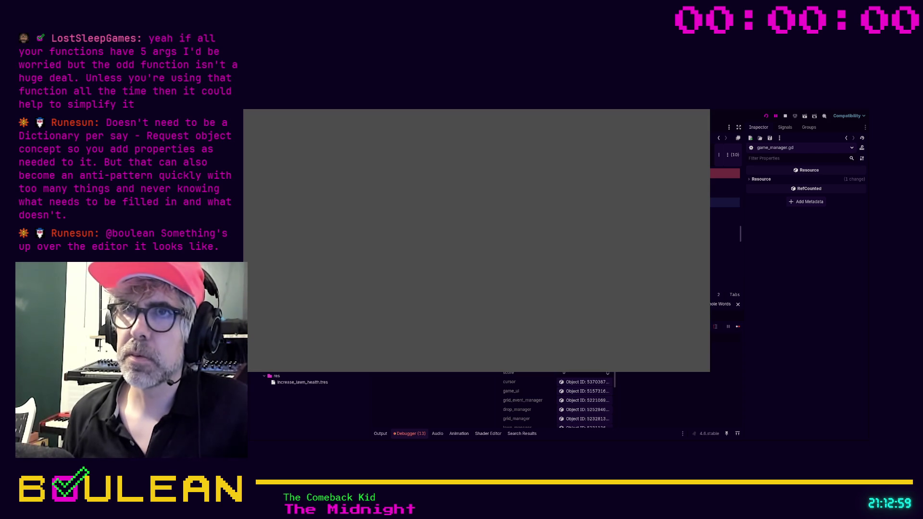
pyautogui.press('Down')
pyautogui.press('Down')
pyautogui.press('Down')
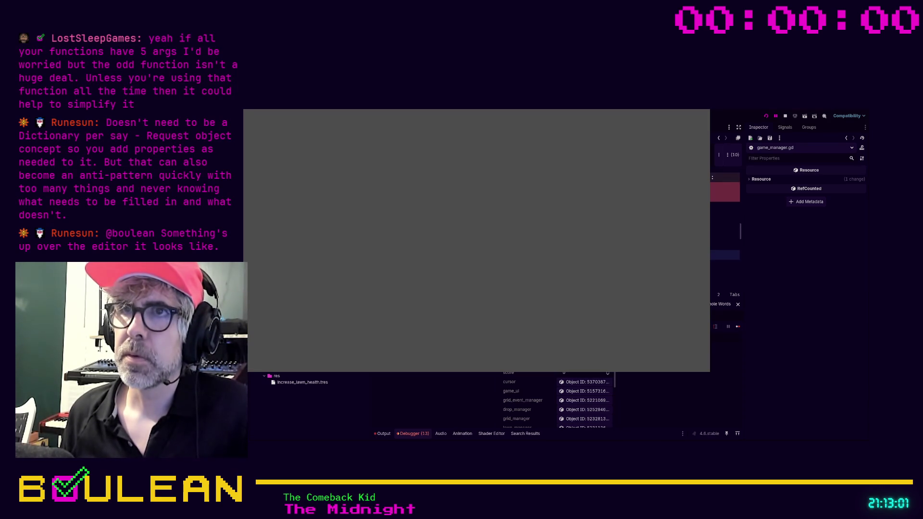
pyautogui.scroll(1, 725, 216)
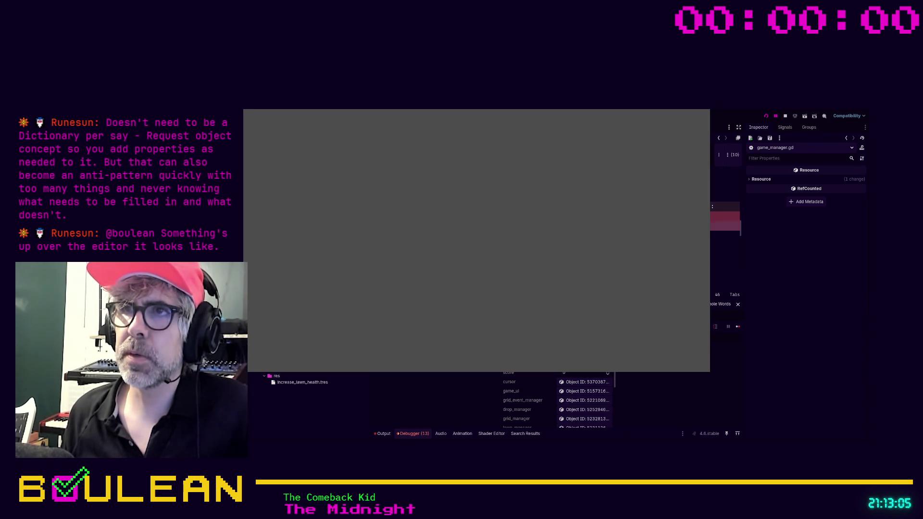
# Edit the lawn health connection lines near line 26, trial-typing 'abc' on one of them.
pyautogui.click(726, 226)
pyautogui.click(725, 216)
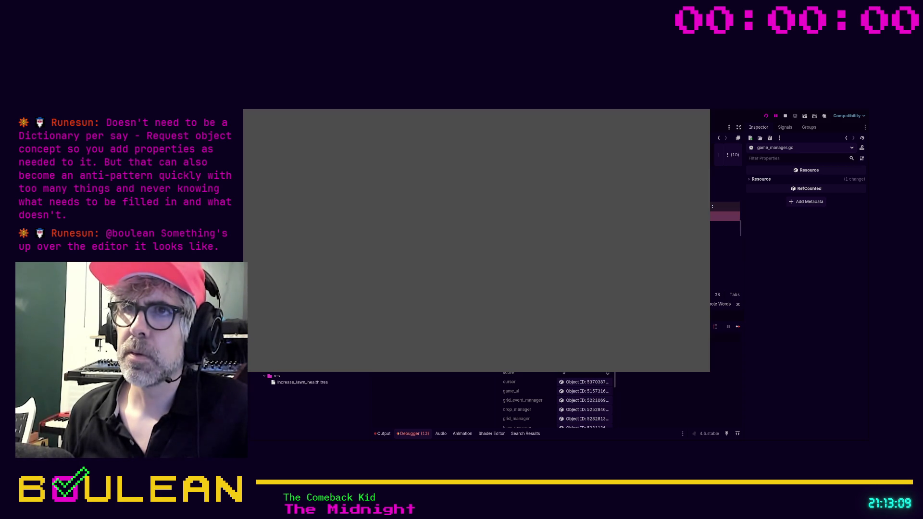
pyautogui.press('BackSpace')
pyautogui.press('BackSpace')
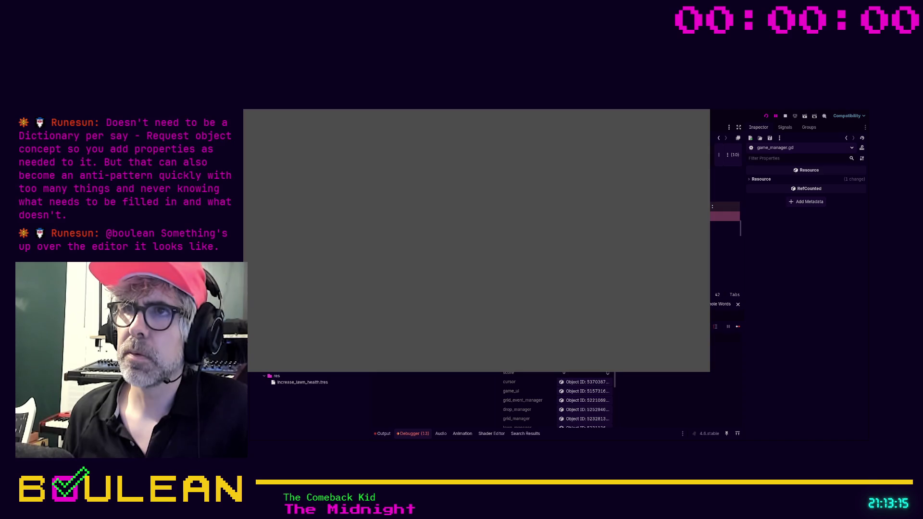
pyautogui.press('BackSpace')
pyautogui.press('BackSpace')
pyautogui.press('BackSpace')
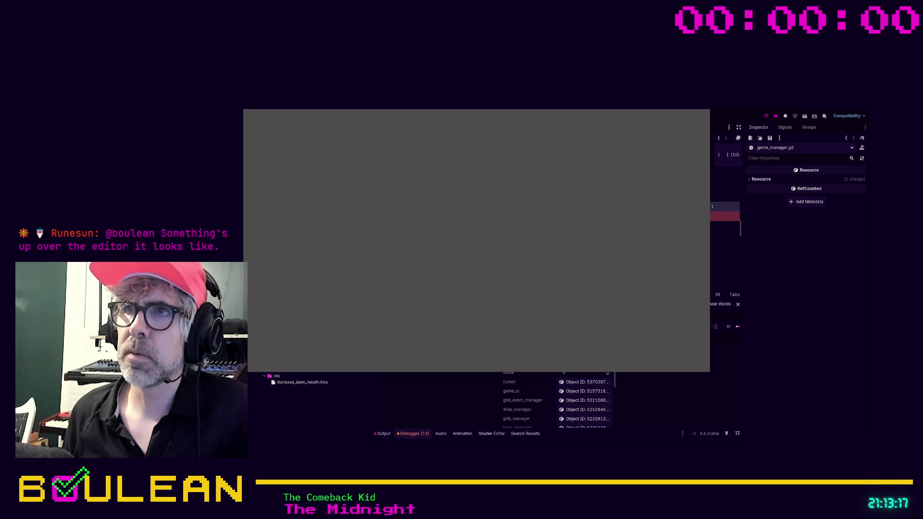
pyautogui.hotkey('ctrl', 'BackSpace')
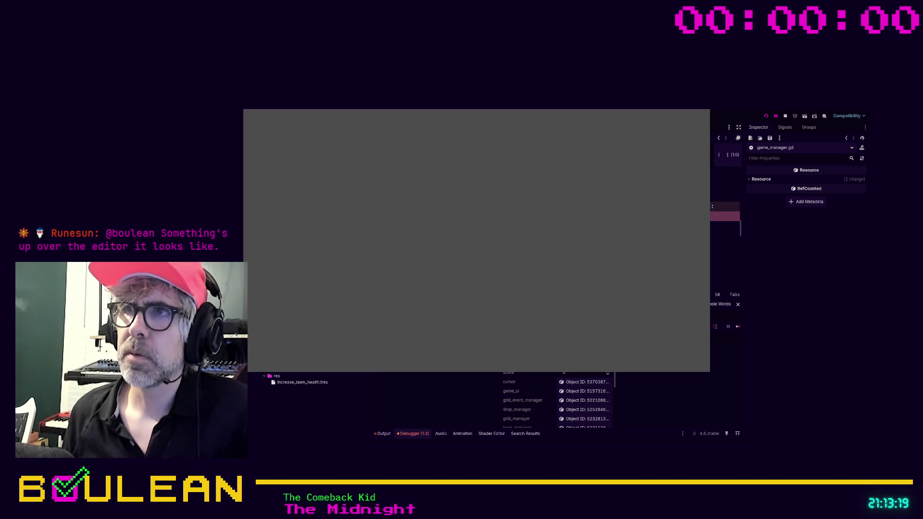
pyautogui.press('End')
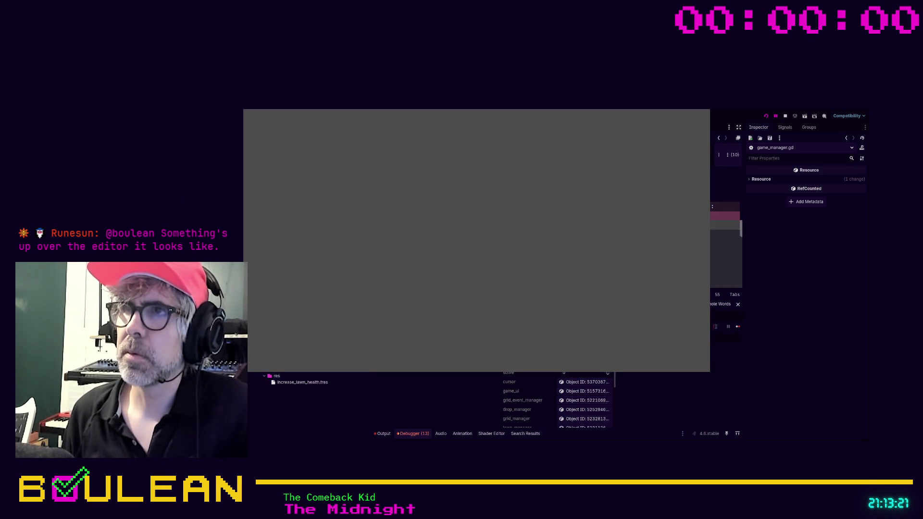
pyautogui.press('BackSpace')
pyautogui.press('BackSpace')
pyautogui.press('BackSpace')
pyautogui.press('BackSpace')
pyautogui.press('BackSpace')
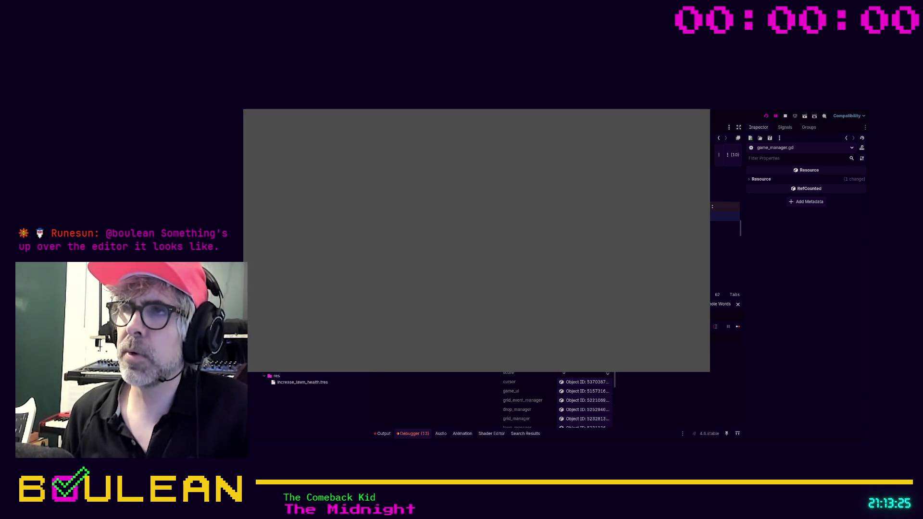
pyautogui.write('abc')
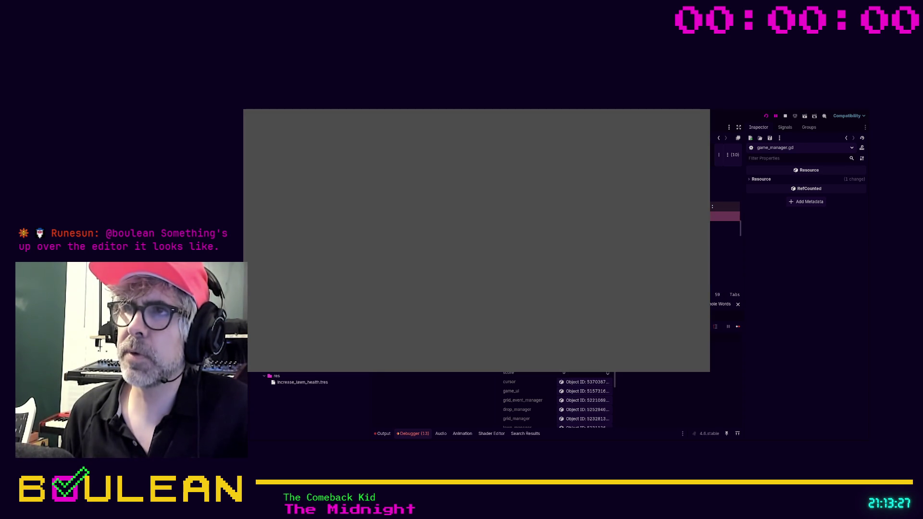
pyautogui.click(725, 235)
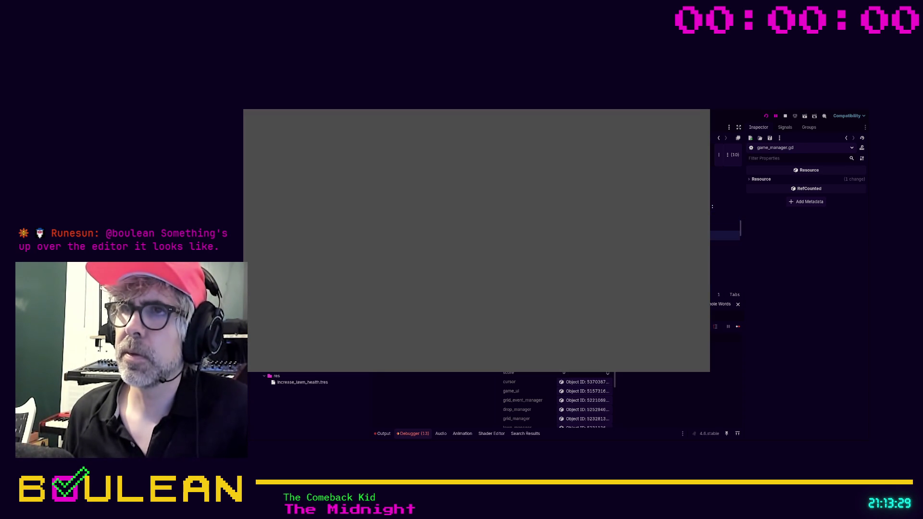
pyautogui.press('Up')
pyautogui.press('Up')
pyautogui.press('Up')
pyautogui.press('Down')
pyautogui.press('Down')
pyautogui.press('Down')
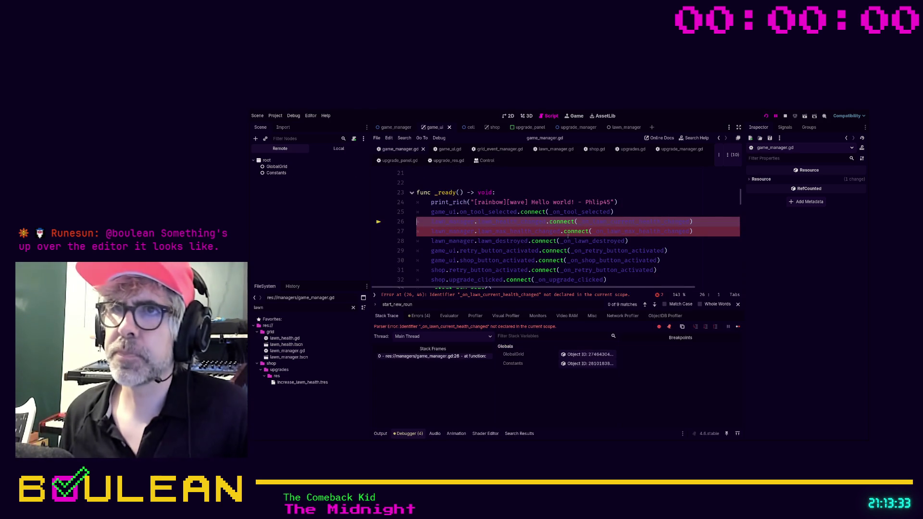
pyautogui.click(625, 212)
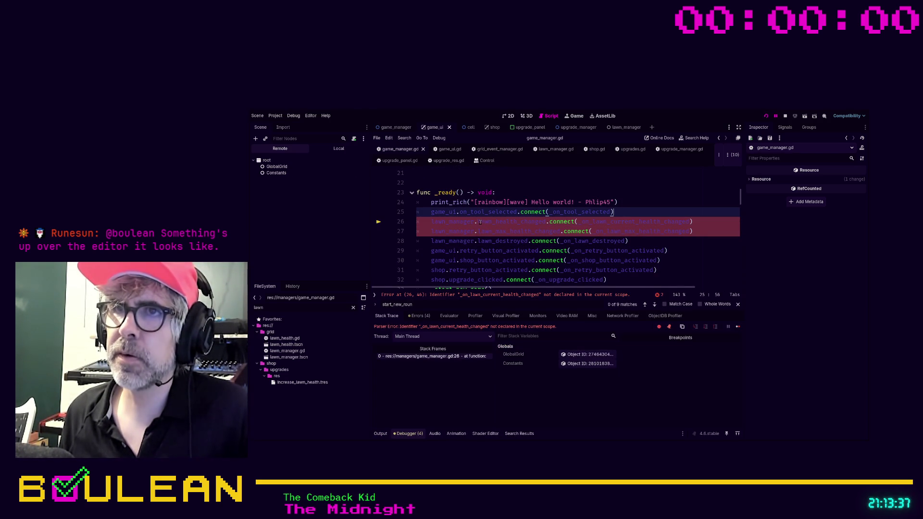
# Comment out line 27's max-health connection and jump to the lawn_health_changed declaration in lawn_manager.gd.
pyautogui.click(478, 222)
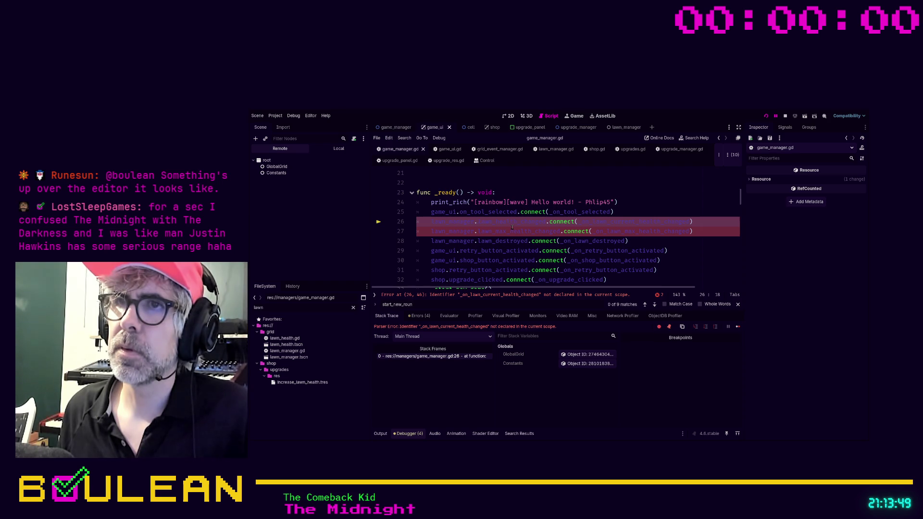
pyautogui.click(701, 231)
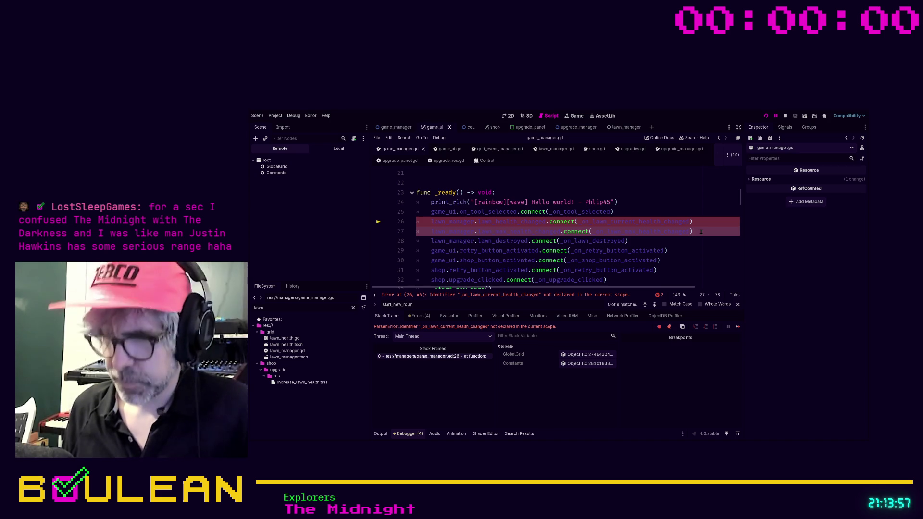
pyautogui.hotkey('ctrl', 'k')
pyautogui.keyDown('ctrl'); pyautogui.click(512, 222); pyautogui.keyUp('ctrl')
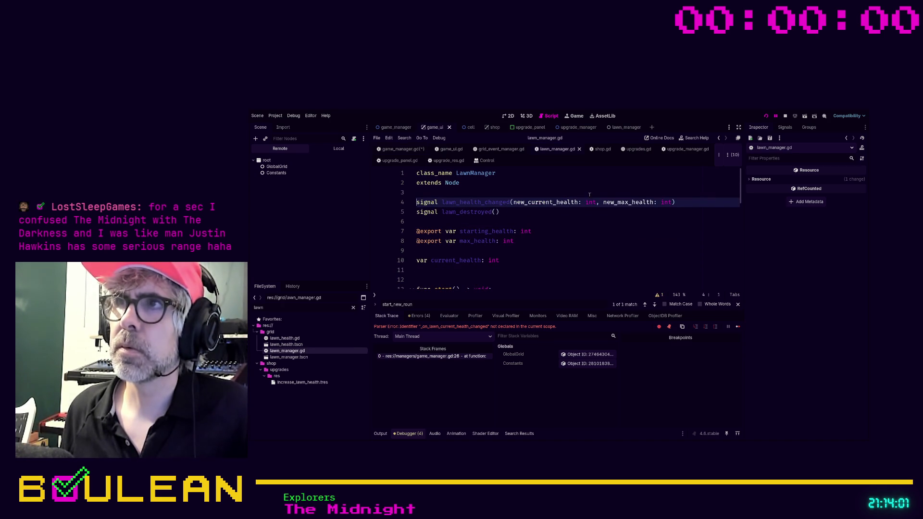
# Back in game_manager.gd's _ready, comment out the current-health connection on line 26.
pyautogui.click(401, 149)
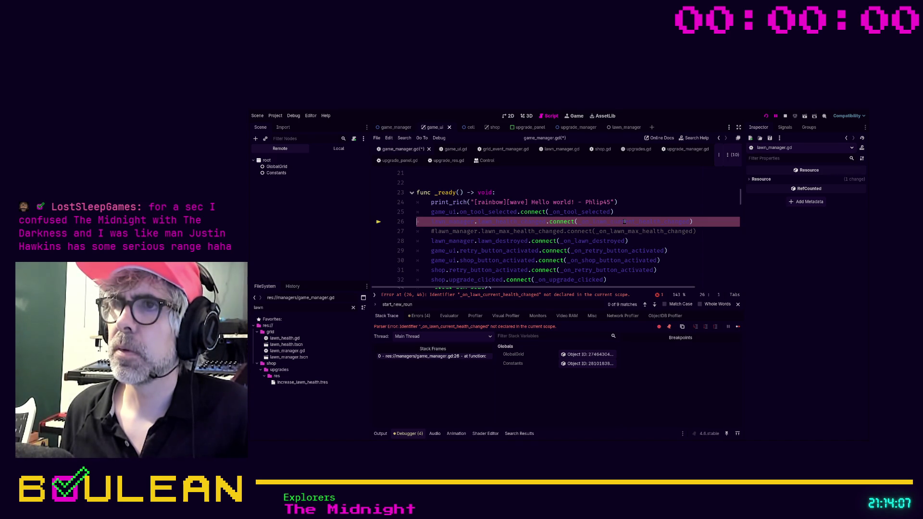
pyautogui.scroll(1, 625, 221)
pyautogui.scroll(-2, 624, 222)
pyautogui.scroll(1, 625, 221)
pyautogui.click(633, 211)
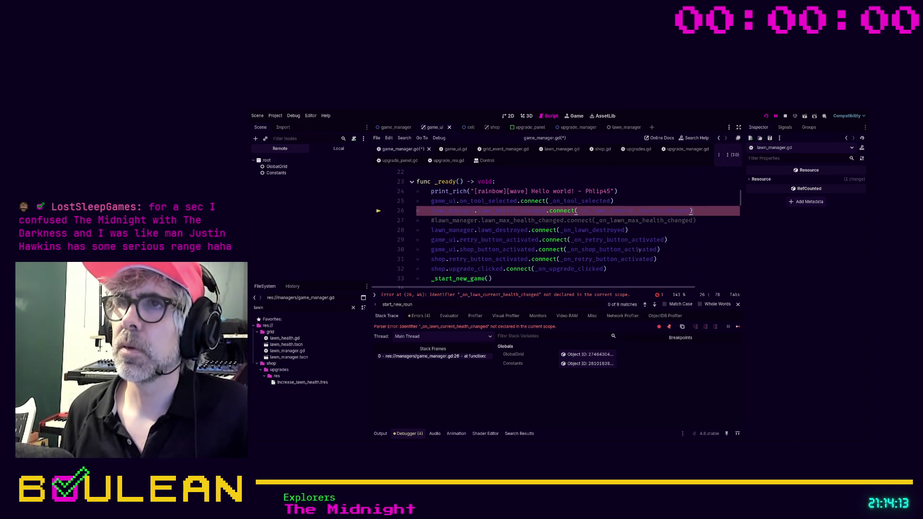
pyautogui.hotkey('shift', 'Home')
pyautogui.hotkey('ctrl', 'k')
# Add lawn_manager.lawn_health_changed.connect(_on_lawn_health_changed) below the commented-out connection lines.
pyautogui.press('End')
pyautogui.press('Return')
pyautogui.write('awn')
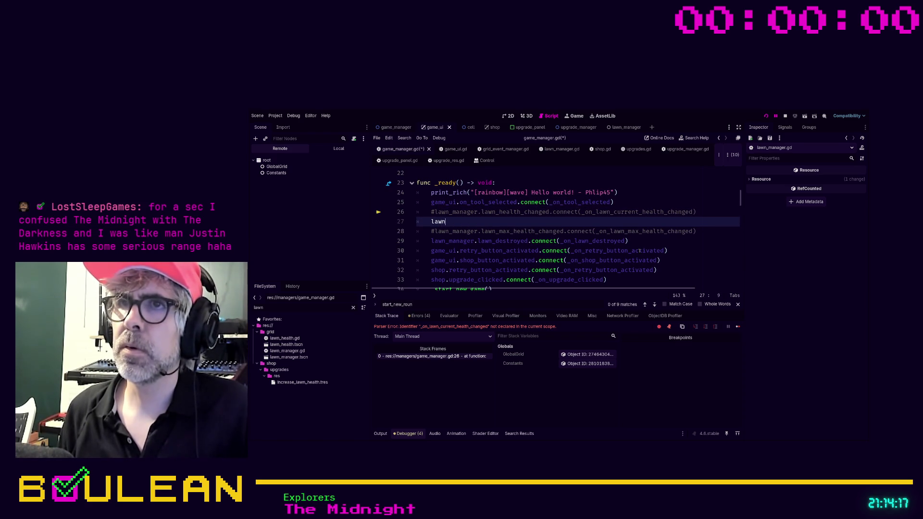
pyautogui.write('_manager.lawn')
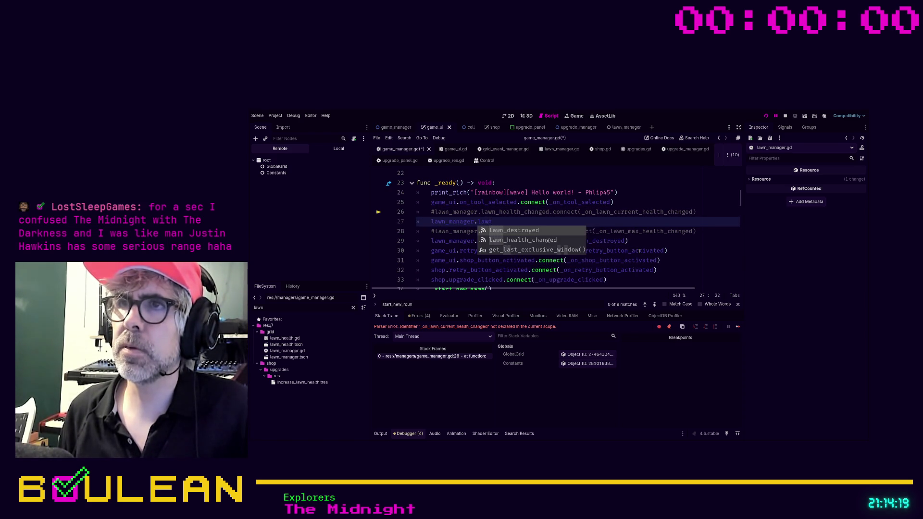
pyautogui.press('Down')
pyautogui.press('Return')
pyautogui.write('.connect')
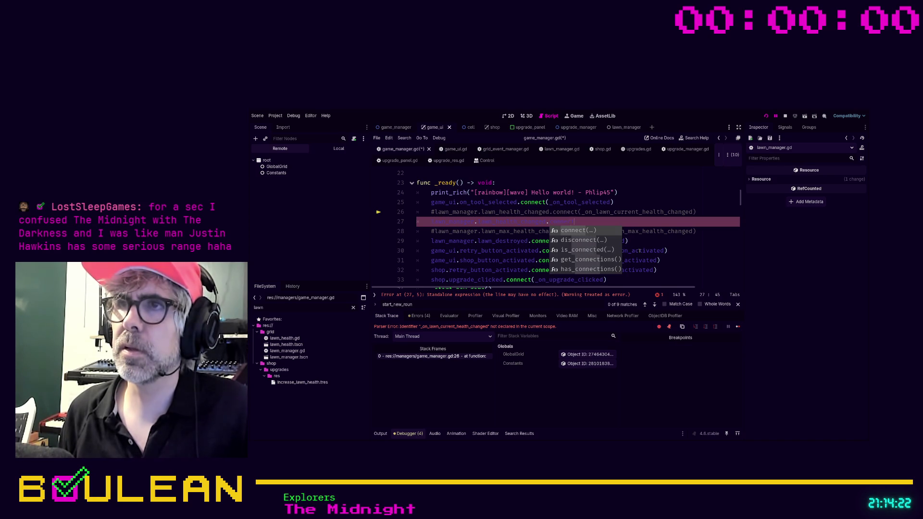
pyautogui.press('Return')
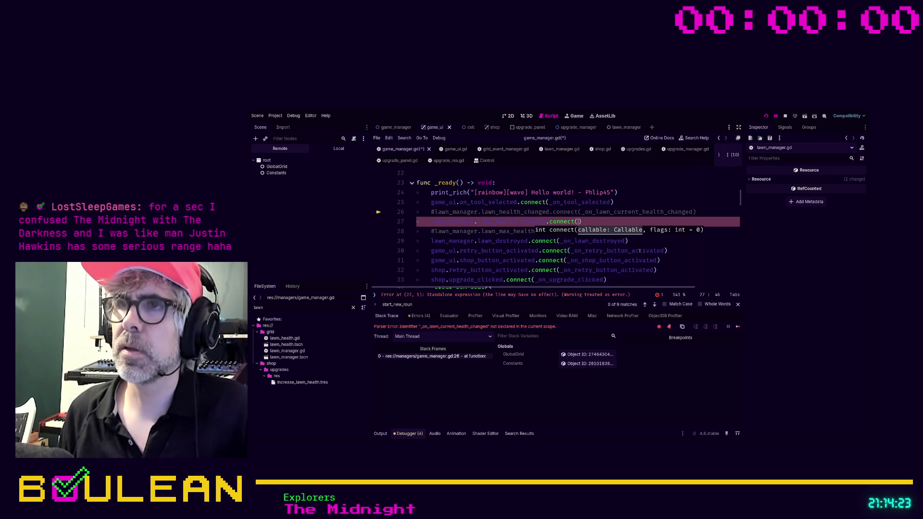
pyautogui.write('_on')
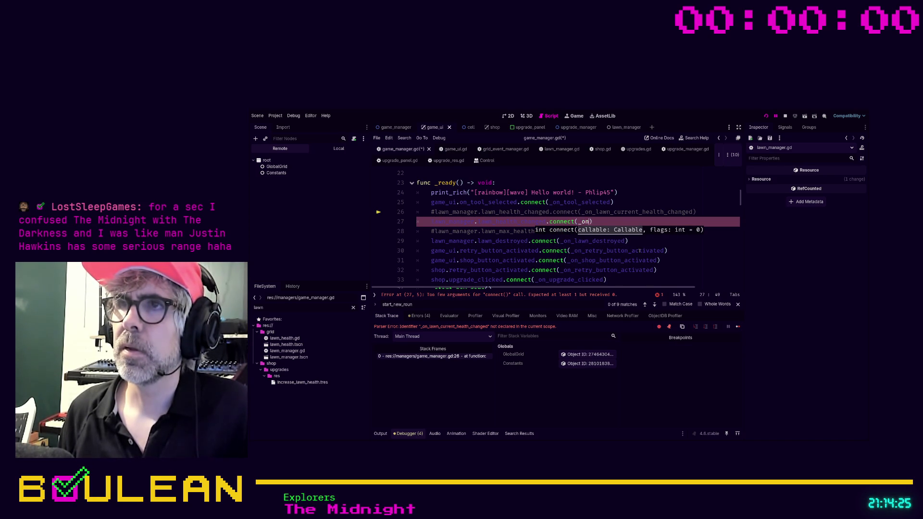
pyautogui.press('Down')
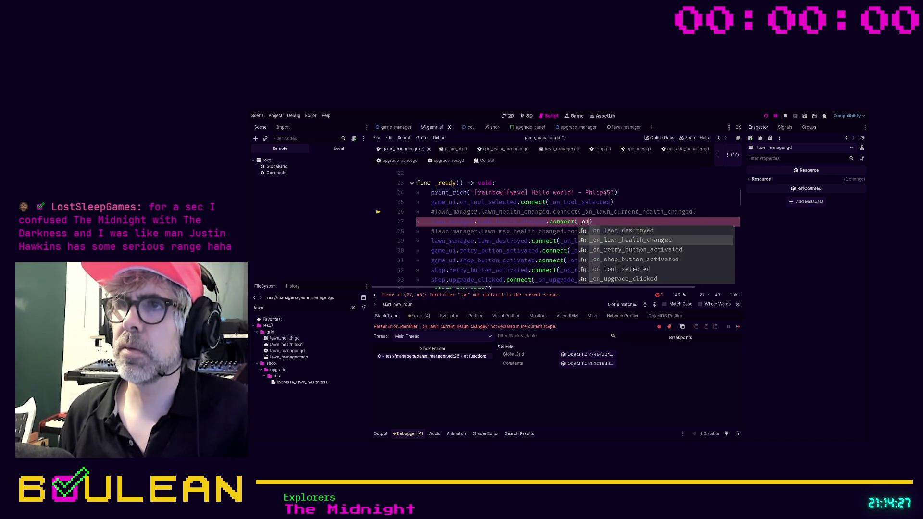
pyautogui.press('Return')
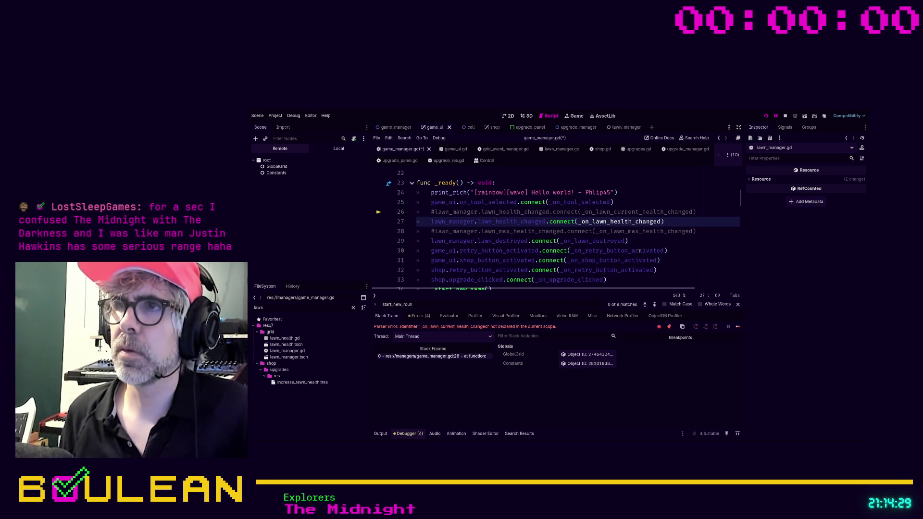
pyautogui.hotkey('alt', 'Down')
# Jump to the _on_lawn_health_changed handler definition.
pyautogui.doubleClick(620, 231)
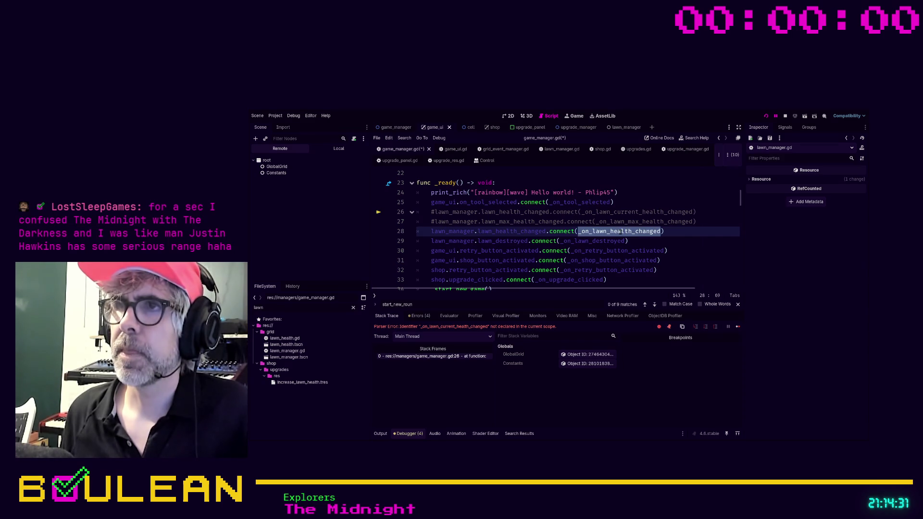
pyautogui.keyDown('ctrl'); pyautogui.click(602, 233); pyautogui.keyUp('ctrl')
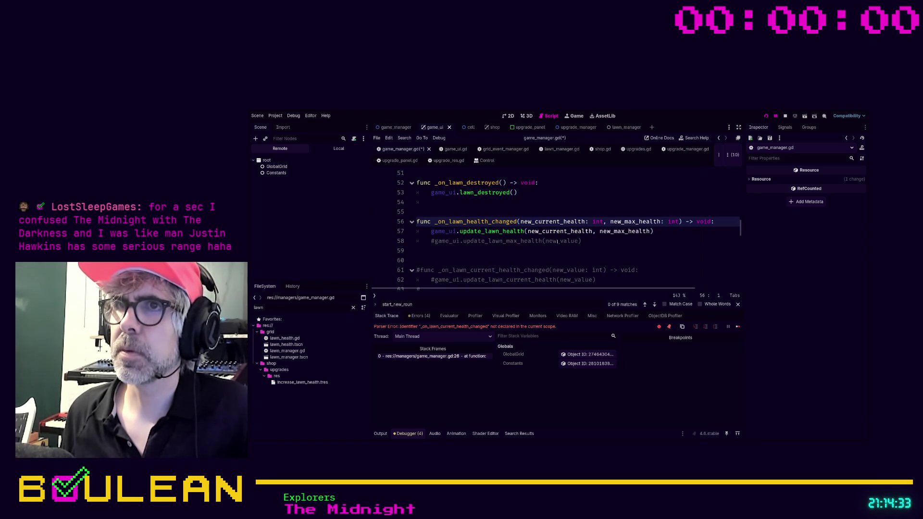
pyautogui.click(519, 252)
# Run the game, buy four Increase Lawn Health upgrades in the shop, retry, then stop it.
pyautogui.press('F5')
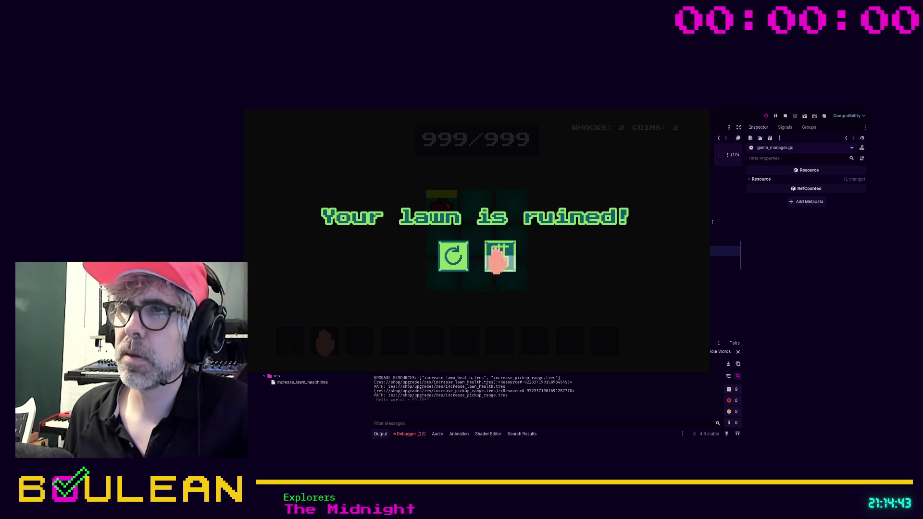
pyautogui.click(499, 258)
pyautogui.doubleClick(474, 183)
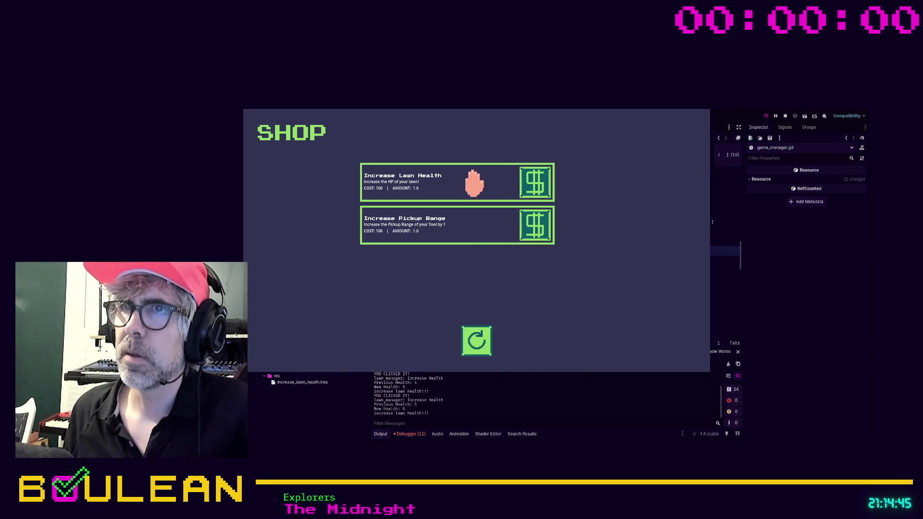
pyautogui.doubleClick(474, 182)
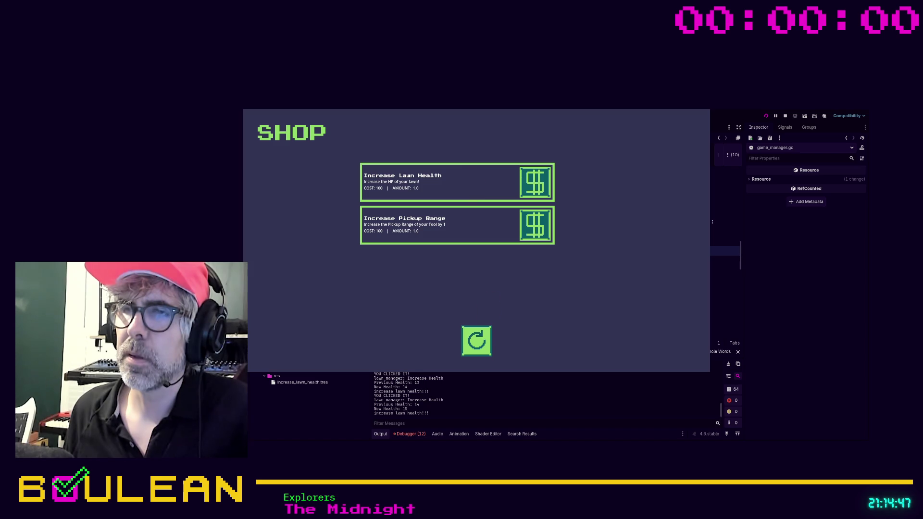
pyautogui.click(476, 340)
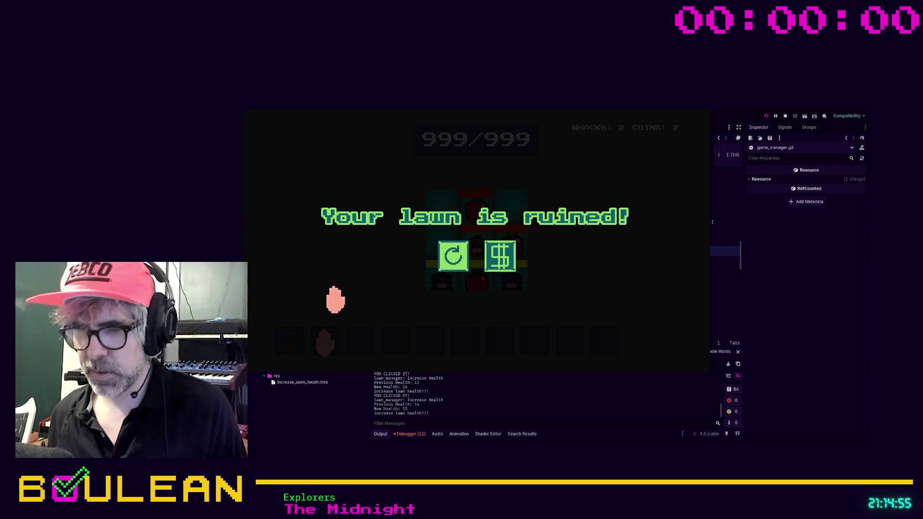
pyautogui.press('F8')
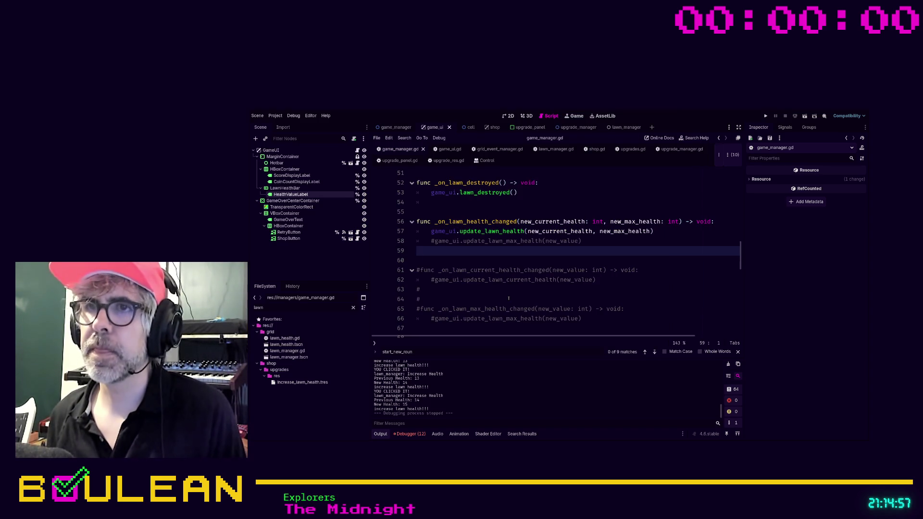
# Switch to game_ui.gd and indent empty line 39 for the new label code.
pyautogui.click(420, 299)
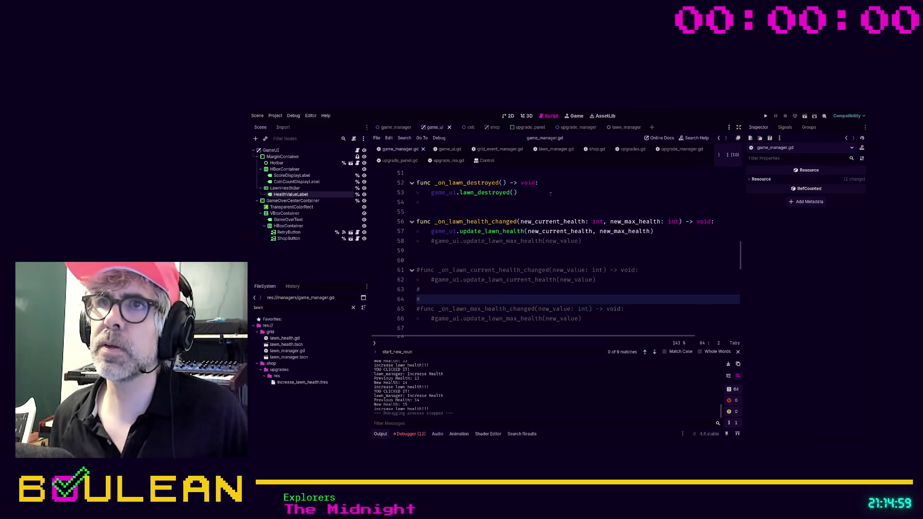
pyautogui.click(481, 192)
pyautogui.click(446, 150)
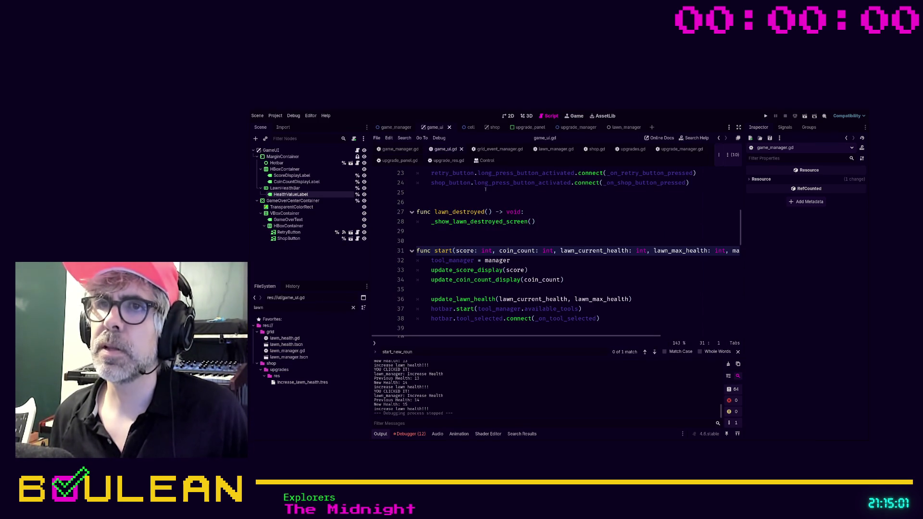
pyautogui.scroll(-4, 576, 246)
pyautogui.scroll(-5, 577, 245)
pyautogui.scroll(5, 587, 286)
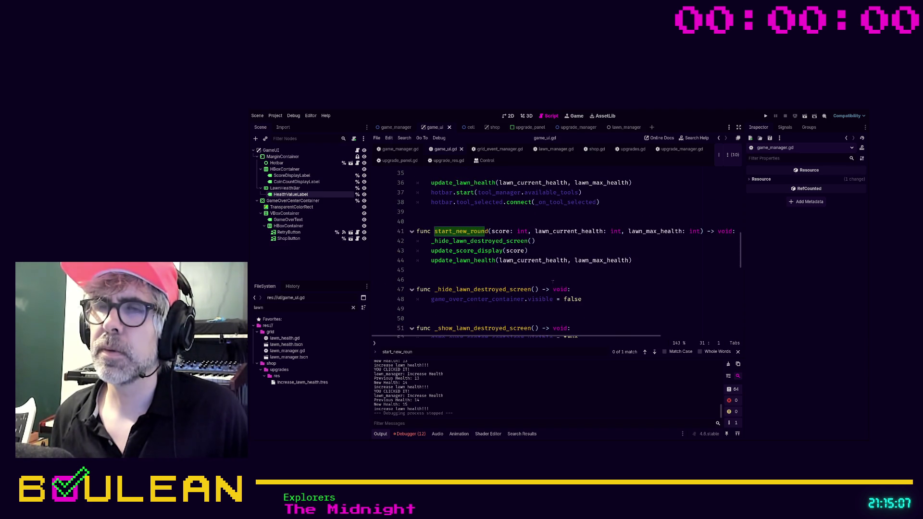
pyautogui.scroll(1, 504, 262)
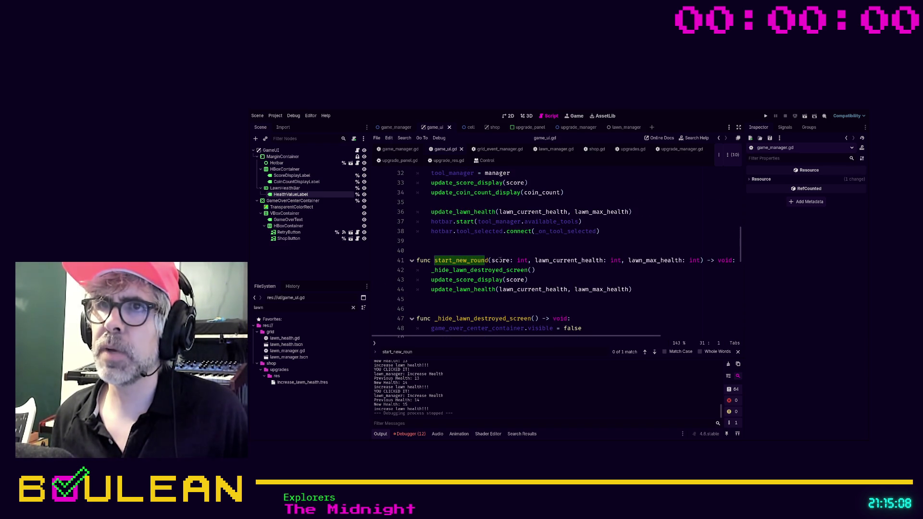
pyautogui.click(461, 240)
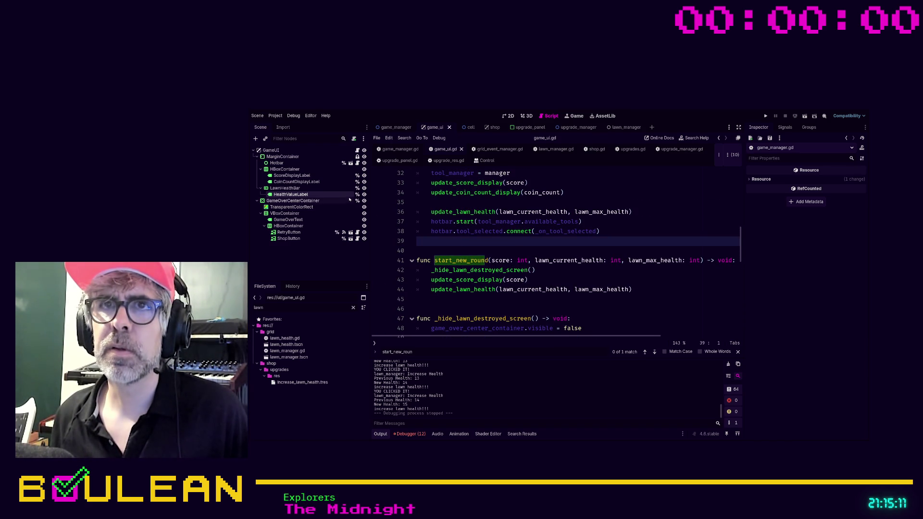
pyautogui.press('Tab')
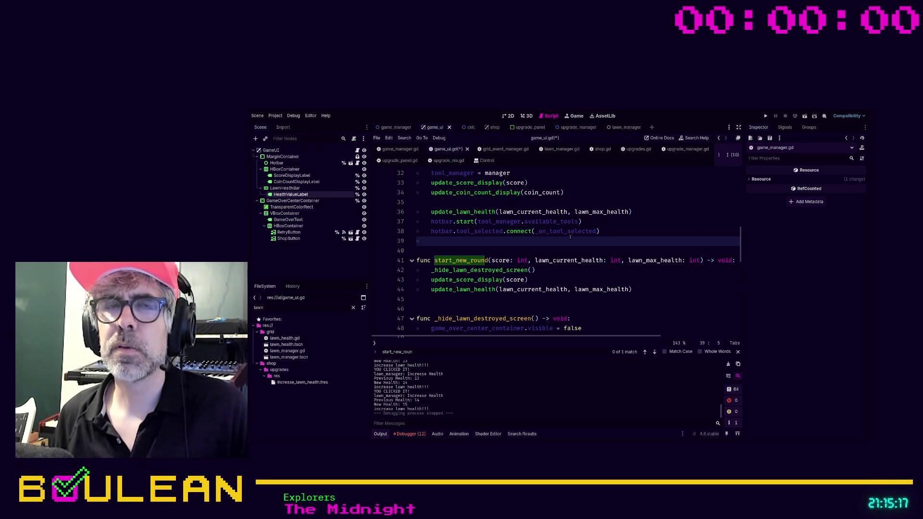
# Start the line setting health_value_label.text to str(lawn_current_health) plus a separator string.
pyautogui.write('heal')
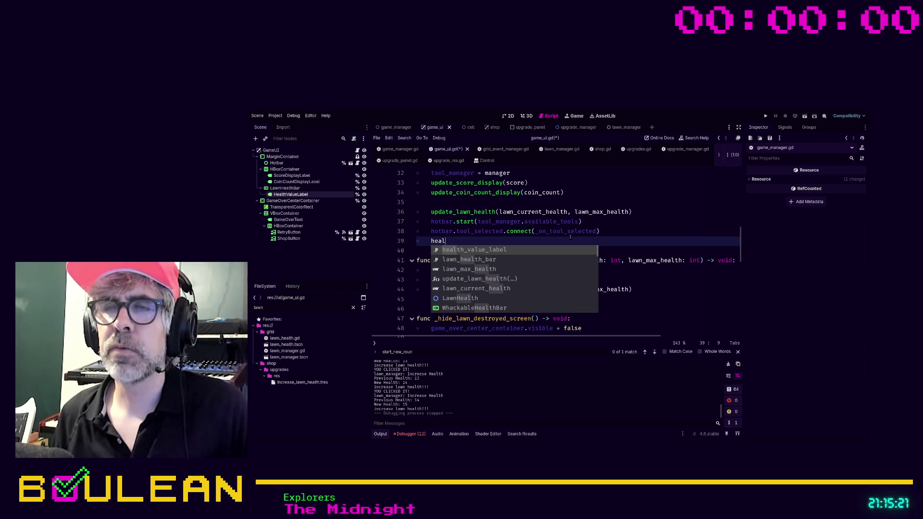
pyautogui.press('Return')
pyautogui.write('.  ')
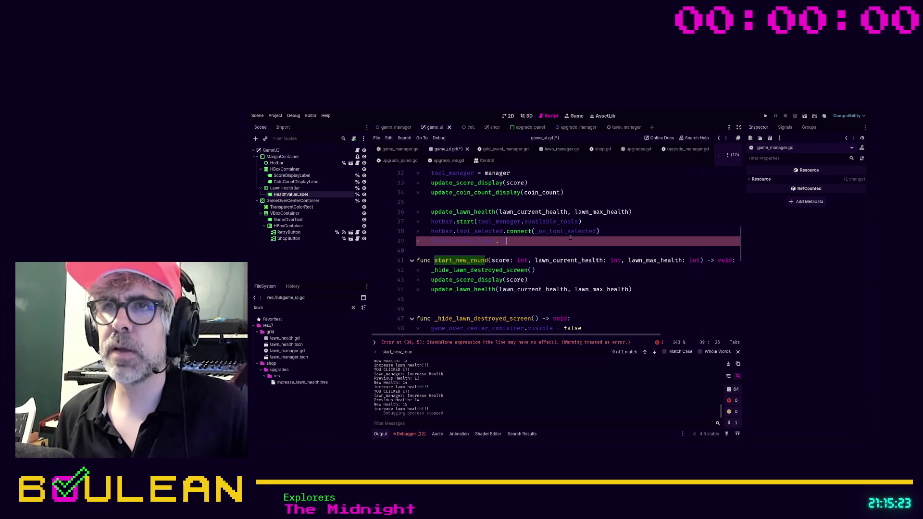
pyautogui.write('text =')
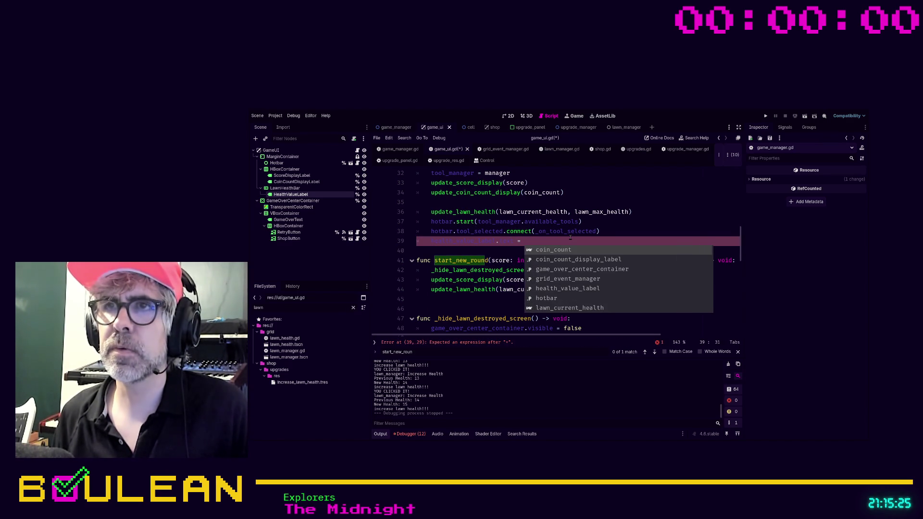
pyautogui.write(' (la')
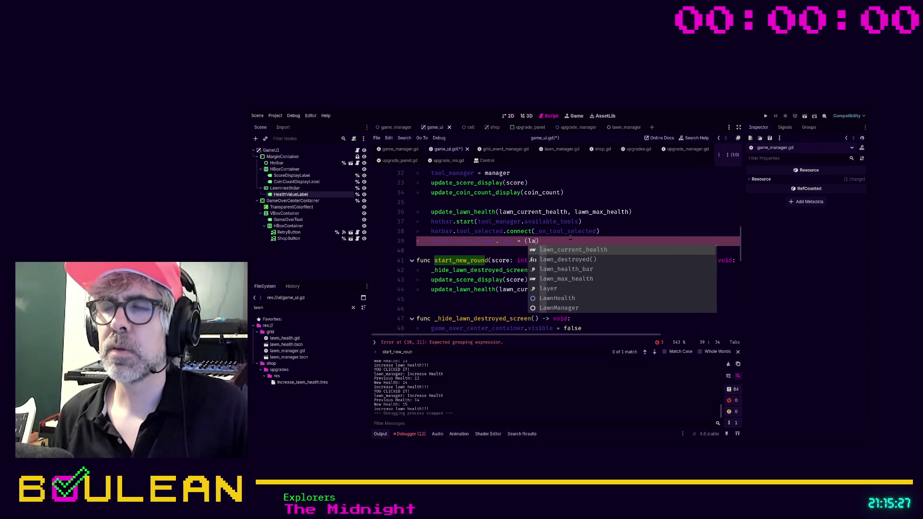
pyautogui.press('BackSpace')
pyautogui.press('BackSpace')
pyautogui.press('BackSpace')
pyautogui.write('str(lawn')
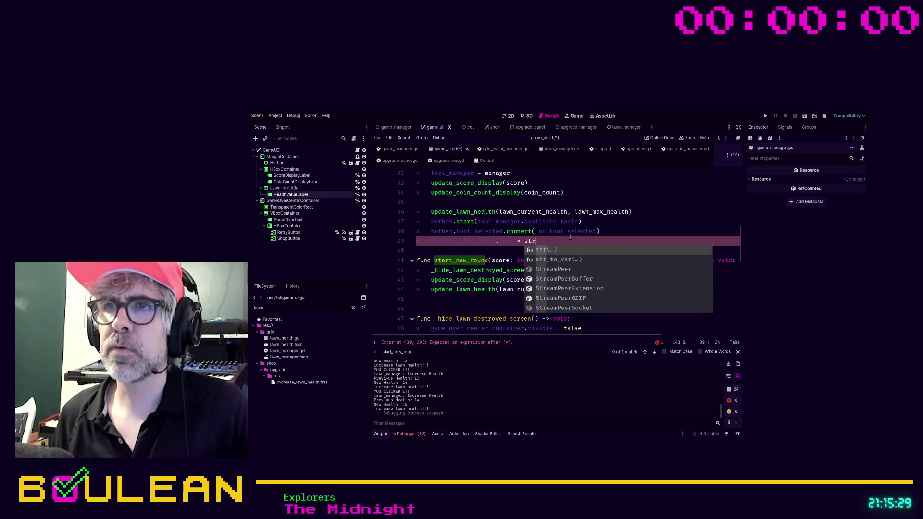
pyautogui.press('Return')
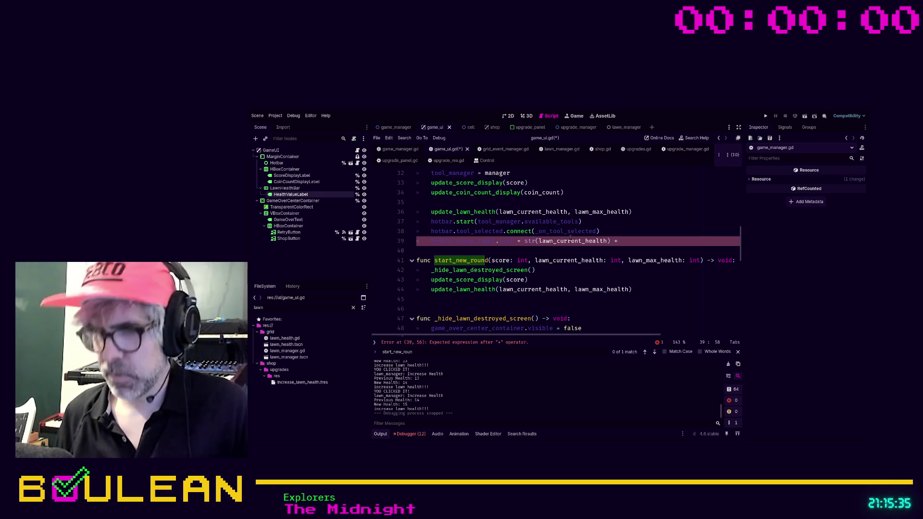
pyautogui.write('"\\" ')
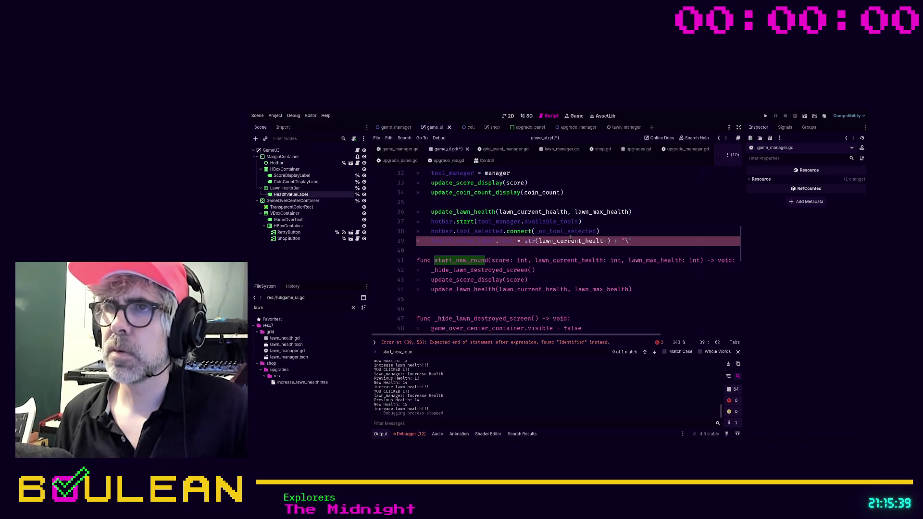
pyautogui.write('+ str(la')
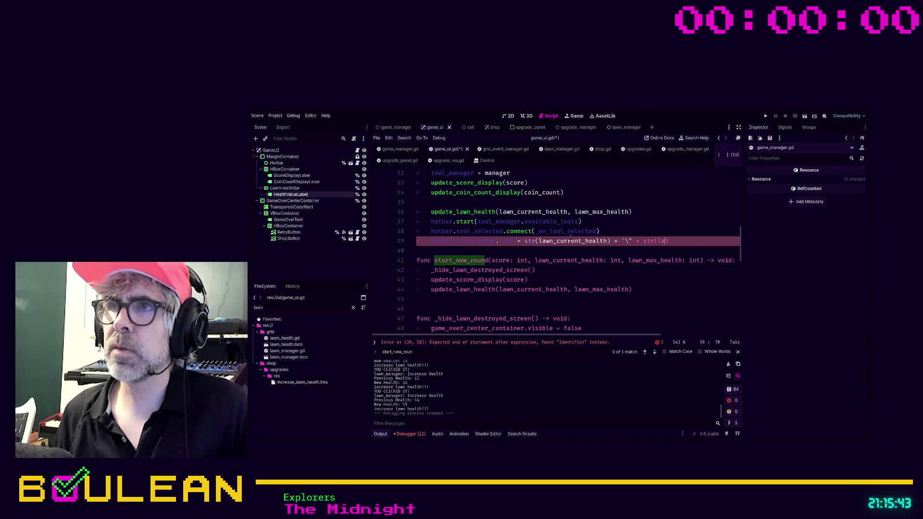
pyautogui.press('BackSpace')
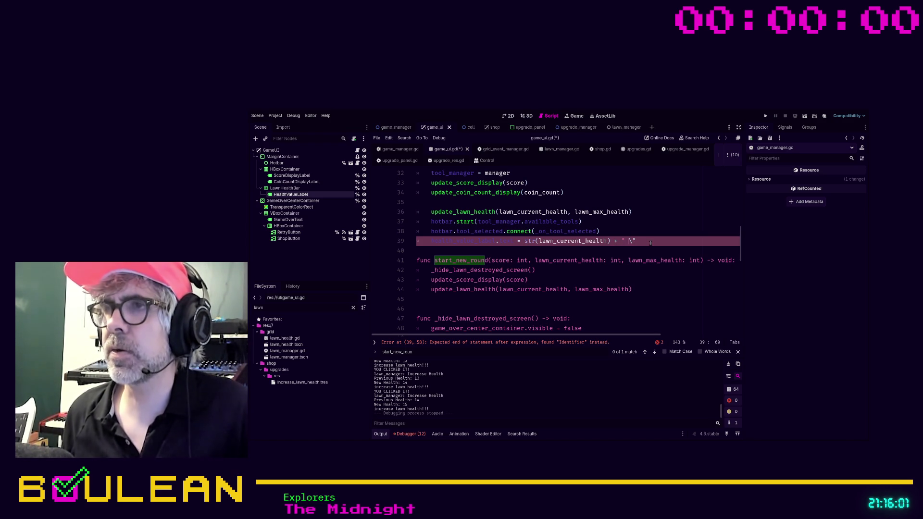
# Fix the backslash separator, append str(lawn_max_health), and run the game.
pyautogui.press('Right')
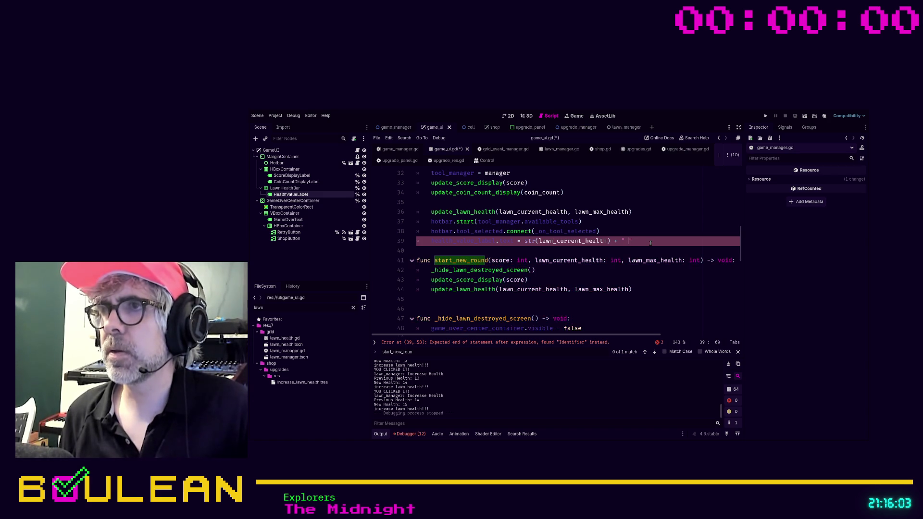
pyautogui.press('BackSpace')
pyautogui.write('\\\\')
pyautogui.press('BackSpace')
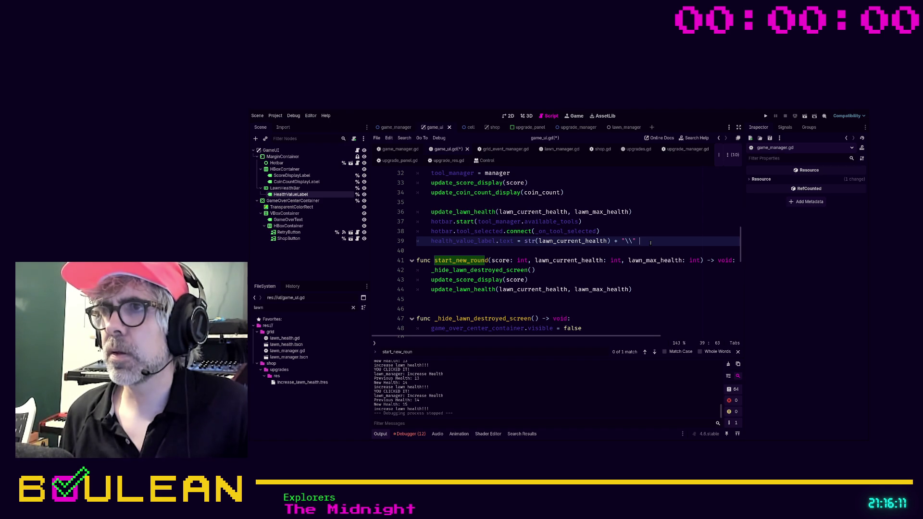
pyautogui.write('+ str(')
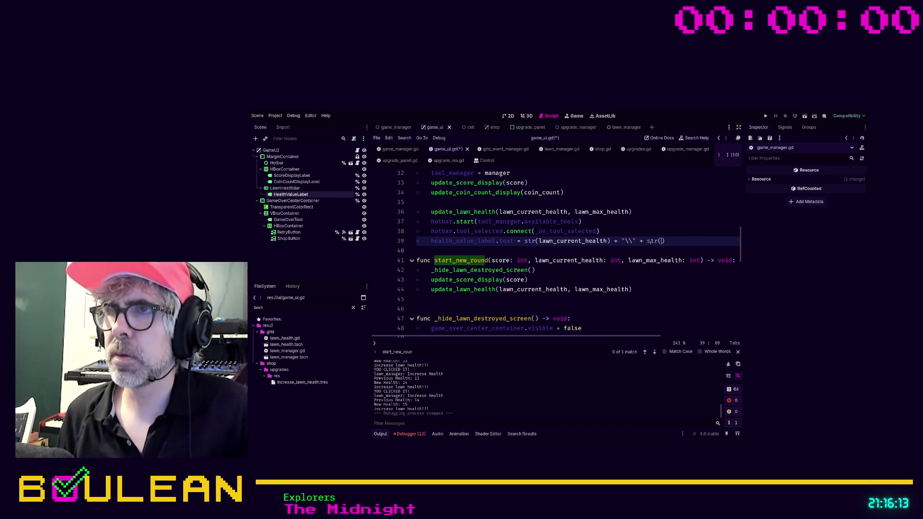
pyautogui.write('lawn_m')
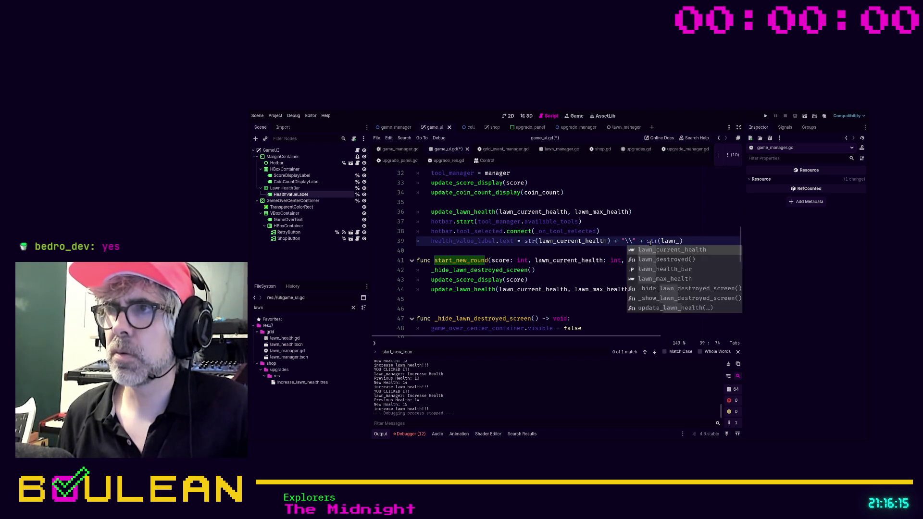
pyautogui.press('Return')
pyautogui.press('F5')
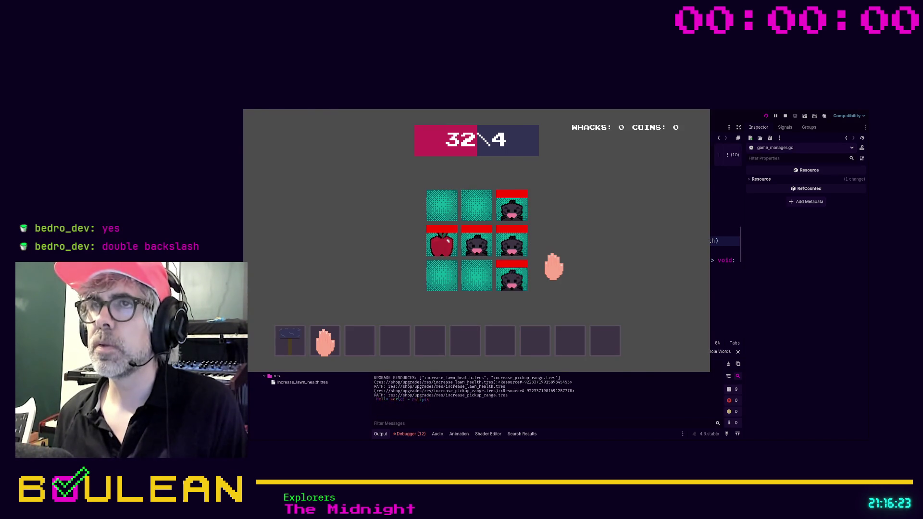
# Stop the game showing 32\4, check lawn_manager's Starting/Max Health, then rerun and stop it.
pyautogui.press('F8')
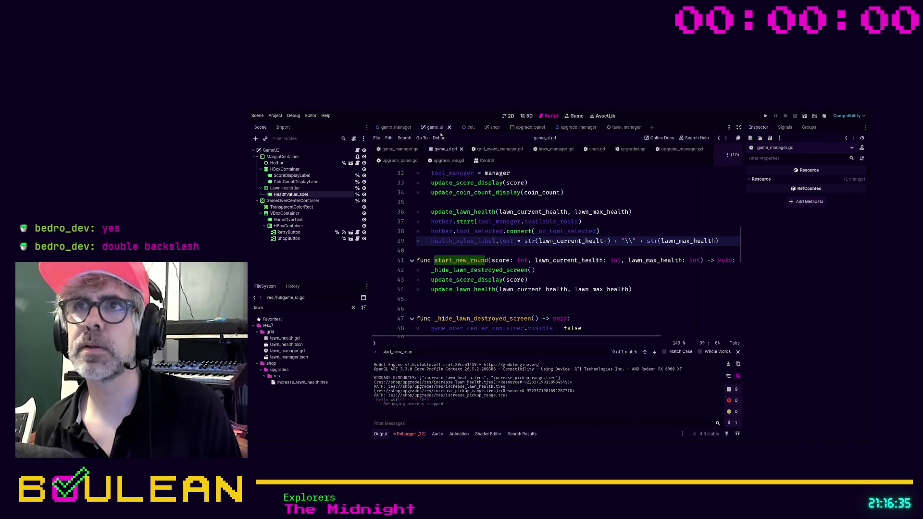
pyautogui.click(624, 127)
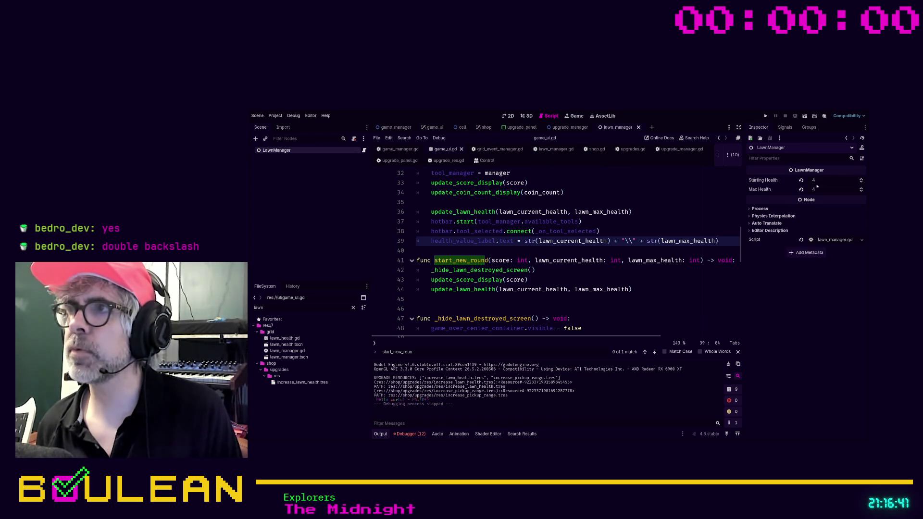
pyautogui.click(631, 229)
pyautogui.press('F5')
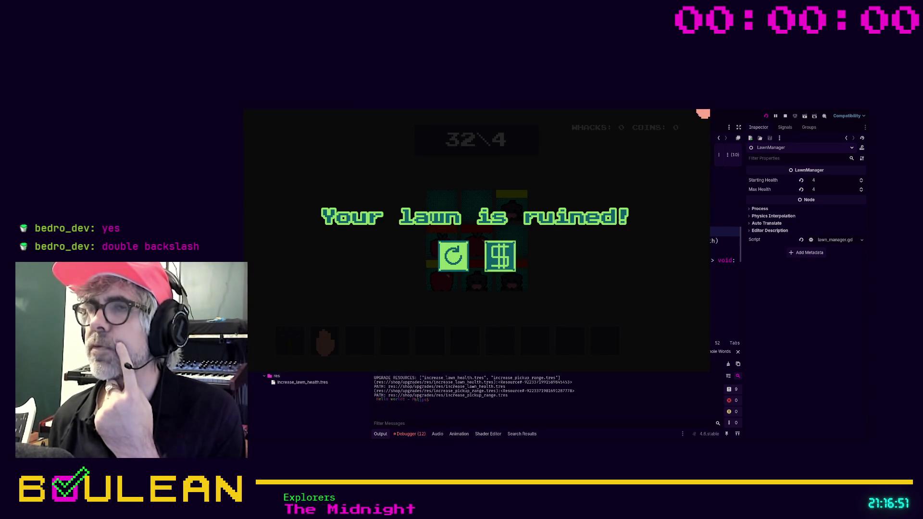
pyautogui.press('F8')
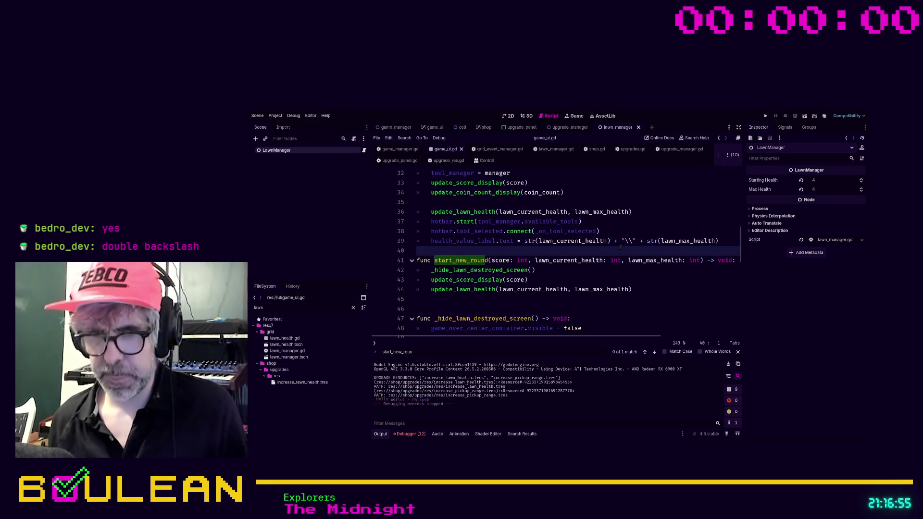
# Search the project for the value 32 and collapse the plugin.gd results.
pyautogui.press('Return')
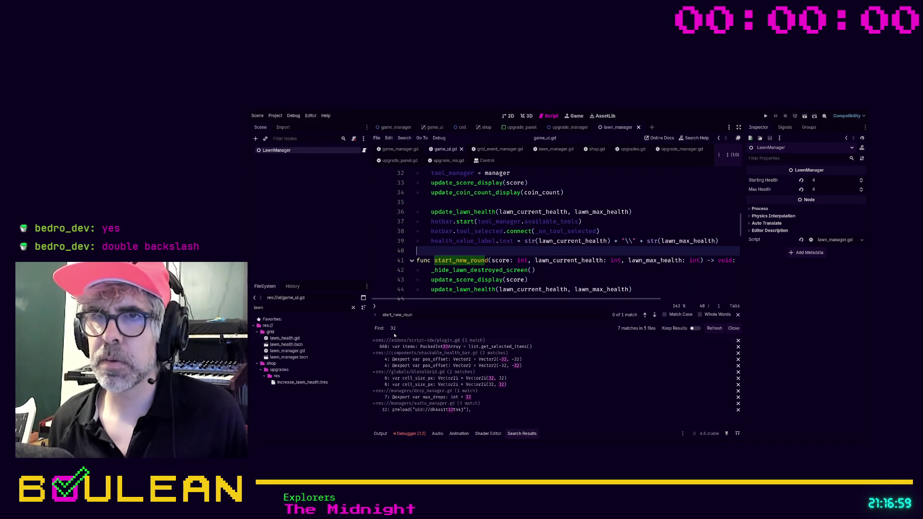
pyautogui.click(375, 341)
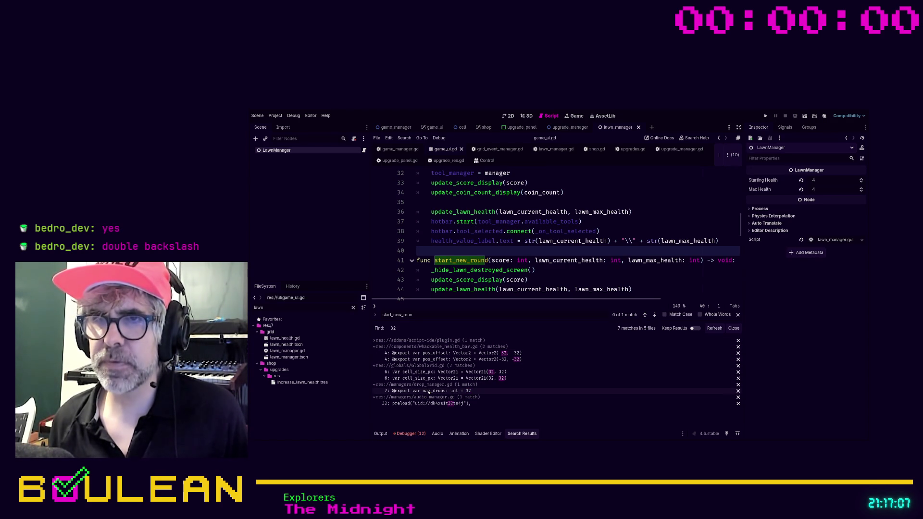
pyautogui.click(571, 272)
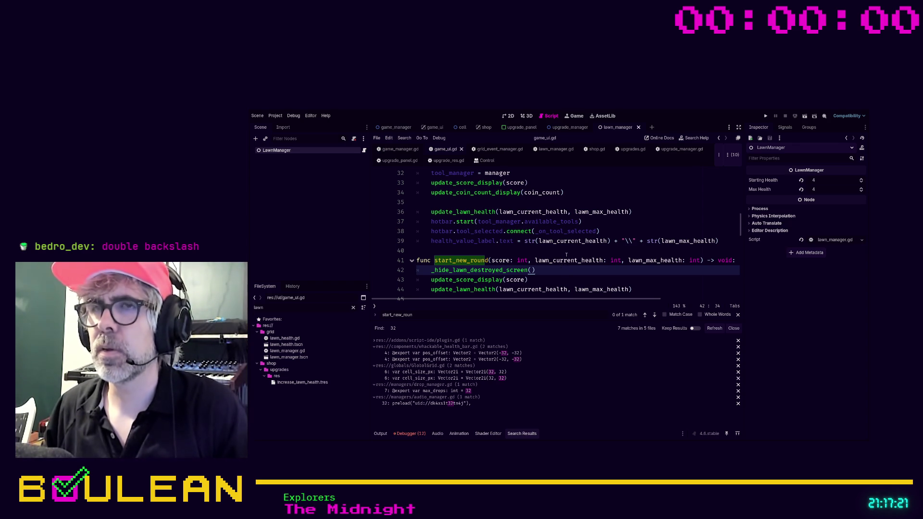
pyautogui.scroll(-1, 567, 254)
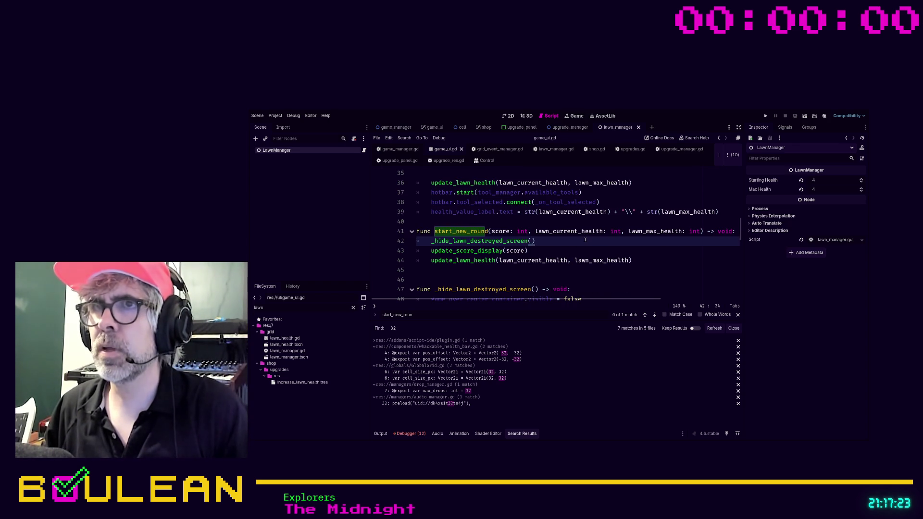
pyautogui.scroll(1, 585, 240)
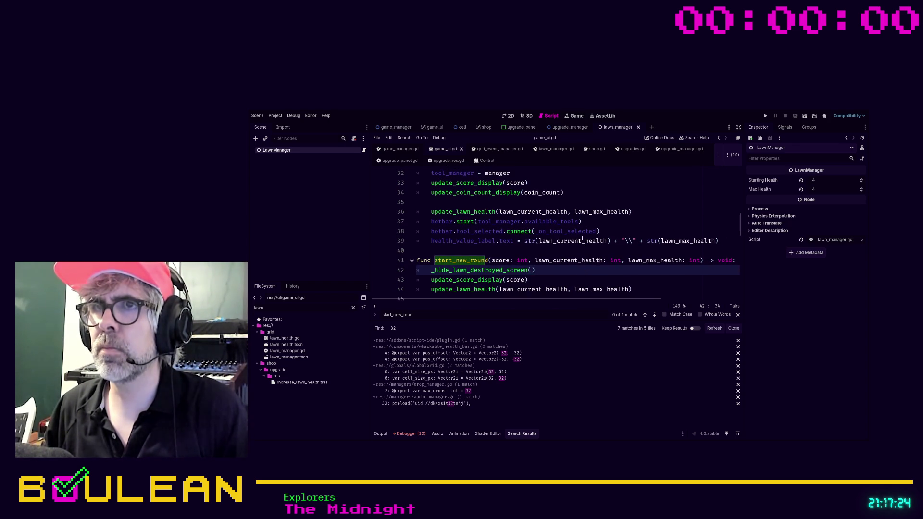
# Find every update_lawn_health definition and call project-wide, then jump to start_new_round line 43.
pyautogui.doubleClick(470, 212)
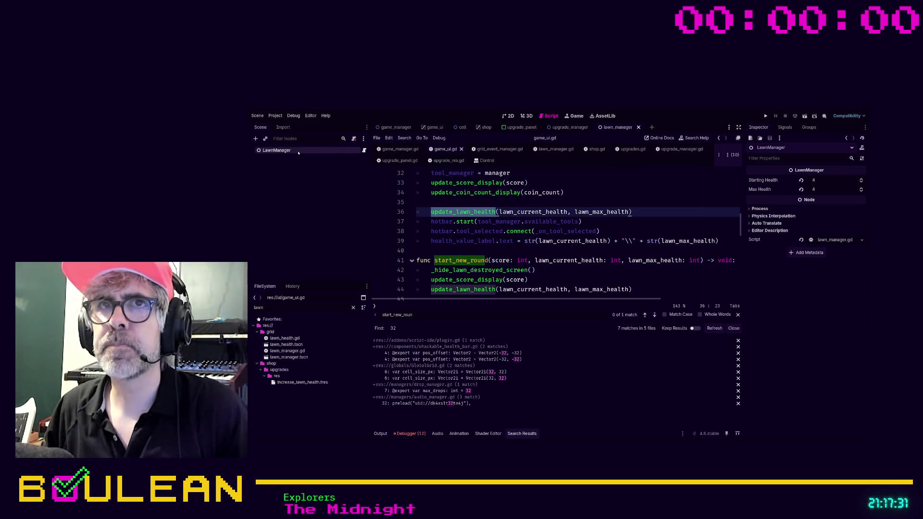
pyautogui.press('Up')
pyautogui.press('Up')
pyautogui.press('Up')
pyautogui.press('End')
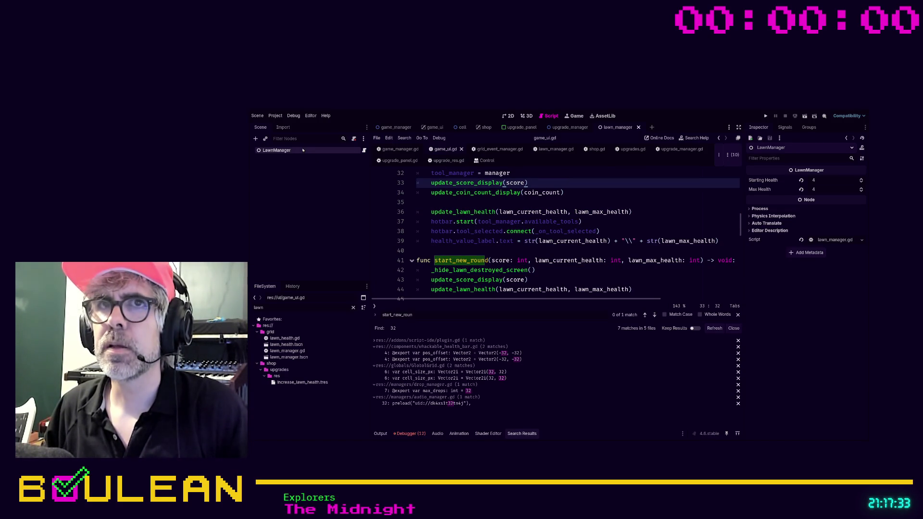
pyautogui.click(442, 202)
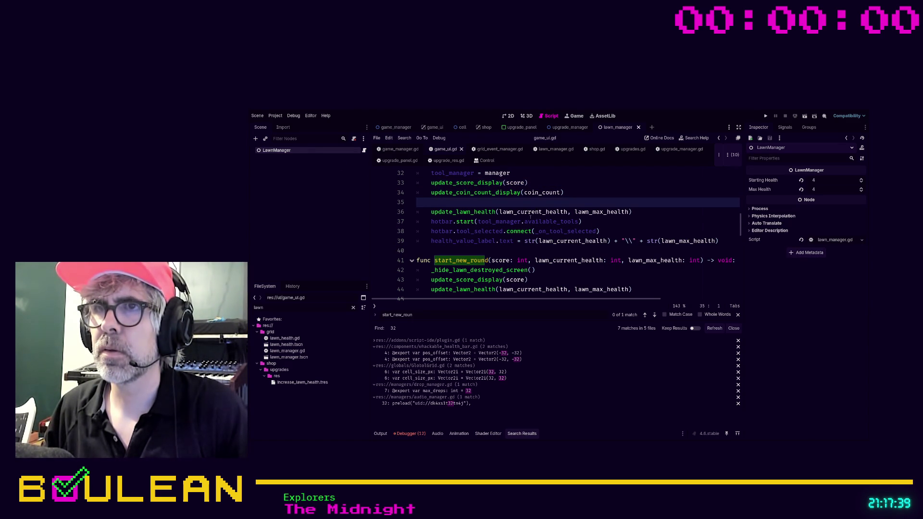
pyautogui.scroll(1, 497, 221)
pyautogui.scroll(-2, 474, 216)
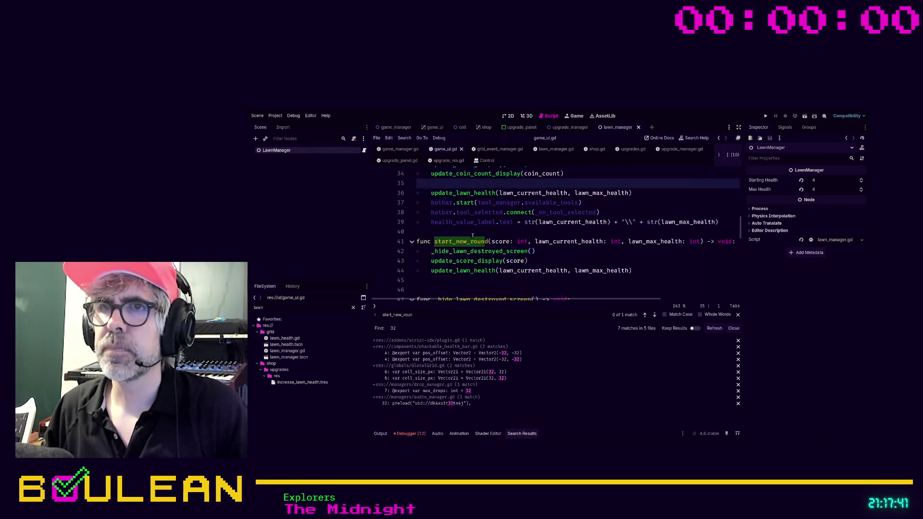
pyautogui.scroll(1, 472, 226)
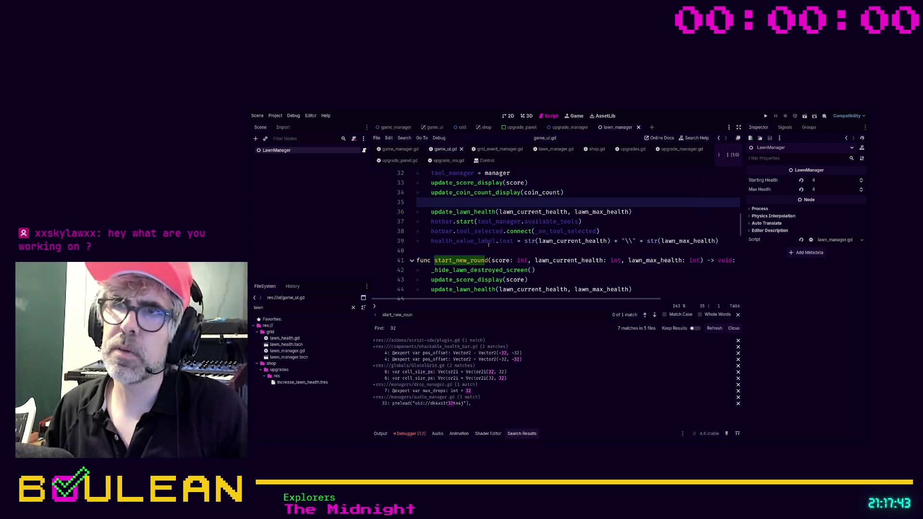
pyautogui.doubleClick(473, 212)
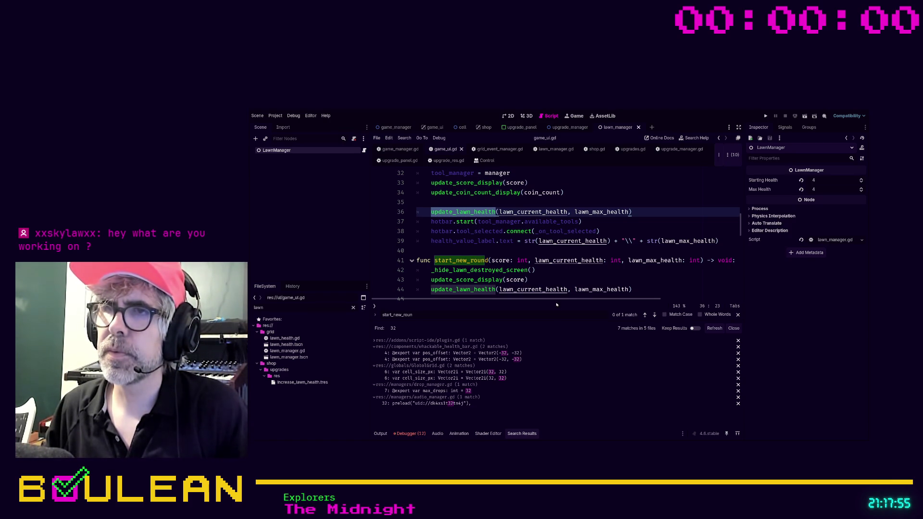
pyautogui.hotkey('ctrl', 'shift', 'f')
pyautogui.press('Return')
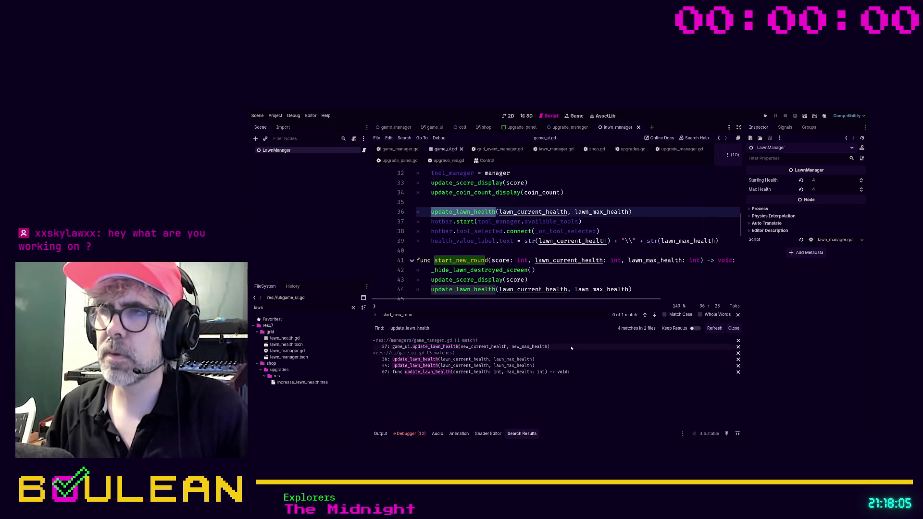
pyautogui.click(557, 277)
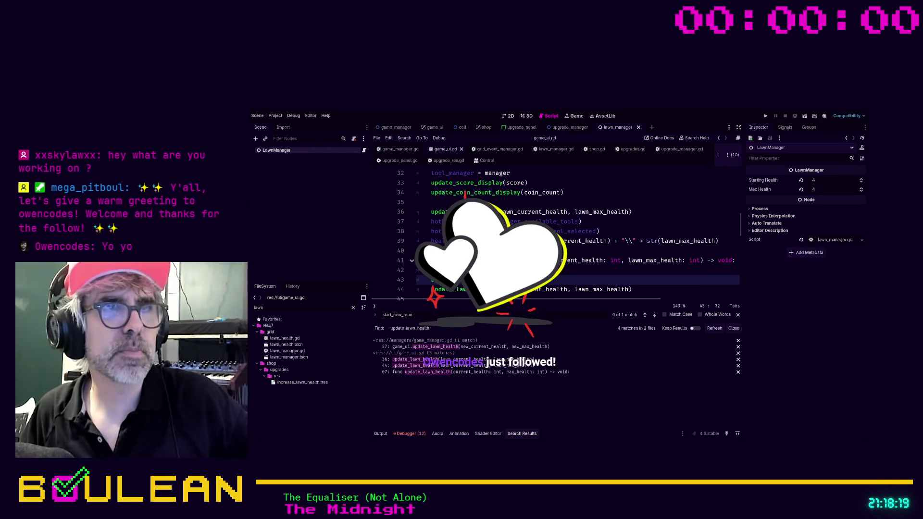
# Review game_ui.gd's start and start_new_round functions, then run the project to check the health label.
pyautogui.click(669, 193)
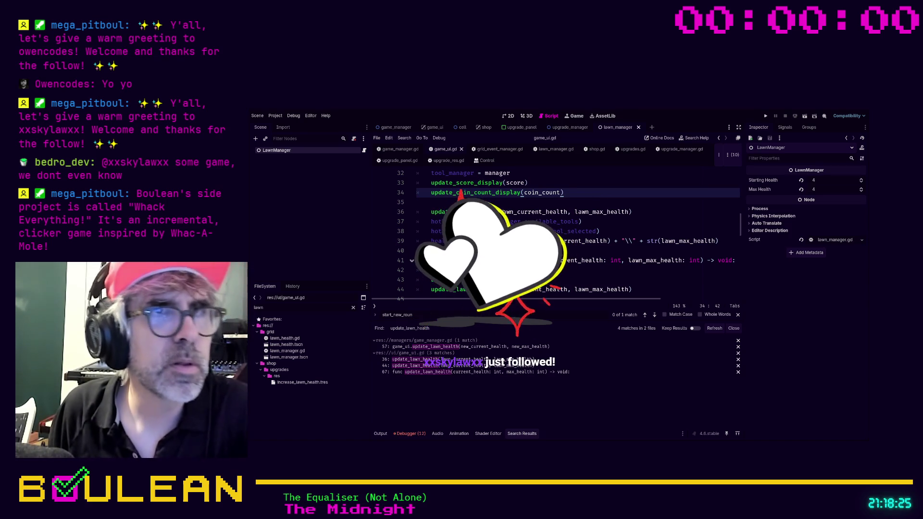
pyautogui.click(423, 250)
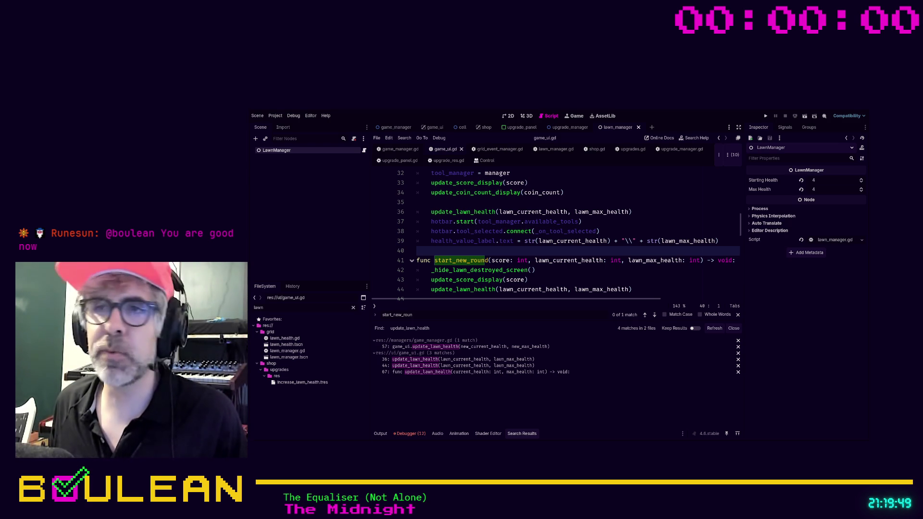
pyautogui.click(529, 279)
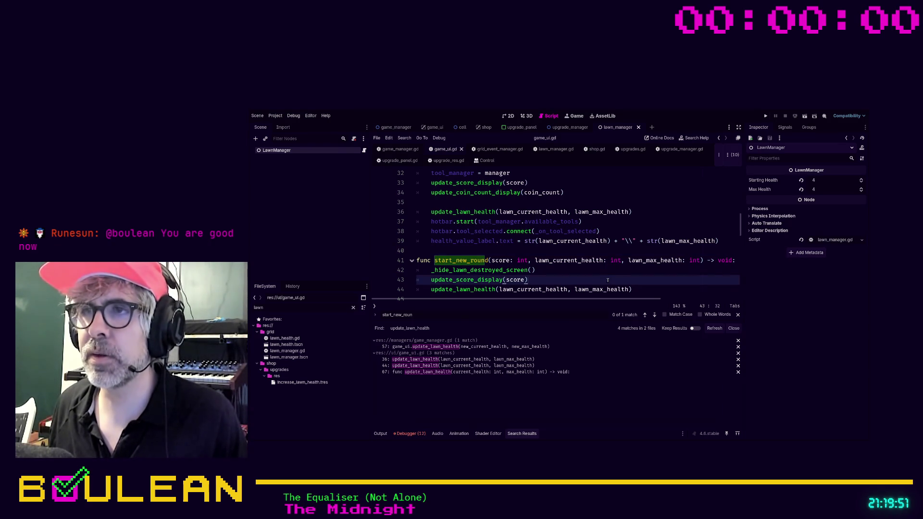
pyautogui.press('F5')
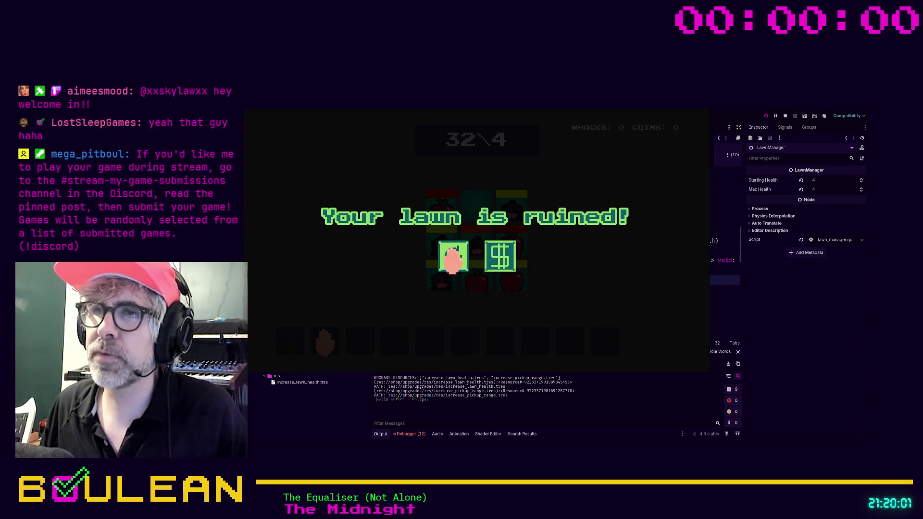
# Buy Increase Lawn Health twice in the shop and start a new round.
pyautogui.click(500, 257)
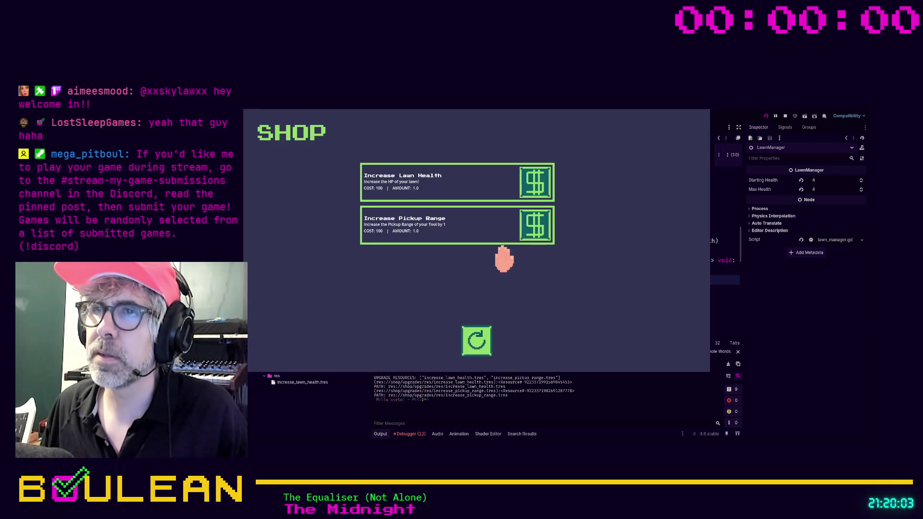
pyautogui.click(480, 179)
pyautogui.click(480, 179)
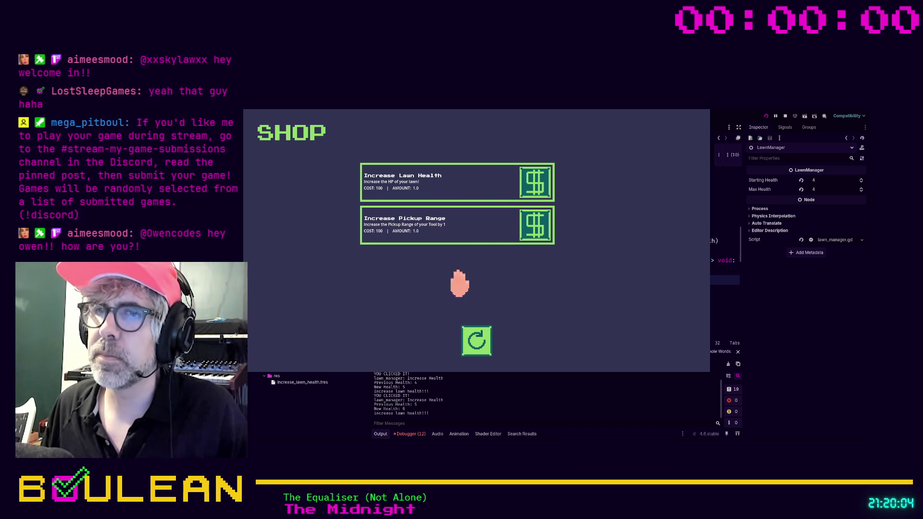
pyautogui.click(475, 338)
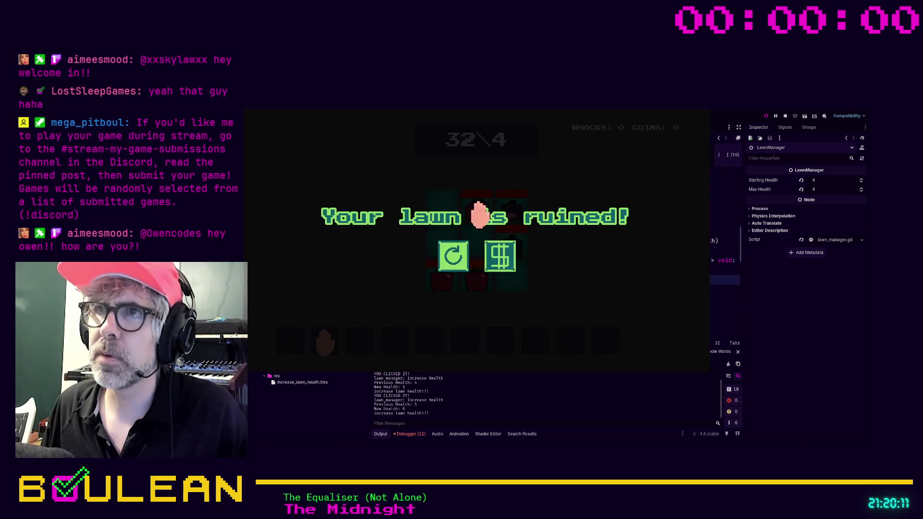
# Start another round from the shop, whack the top-middle apple, then close the game.
pyautogui.click(499, 260)
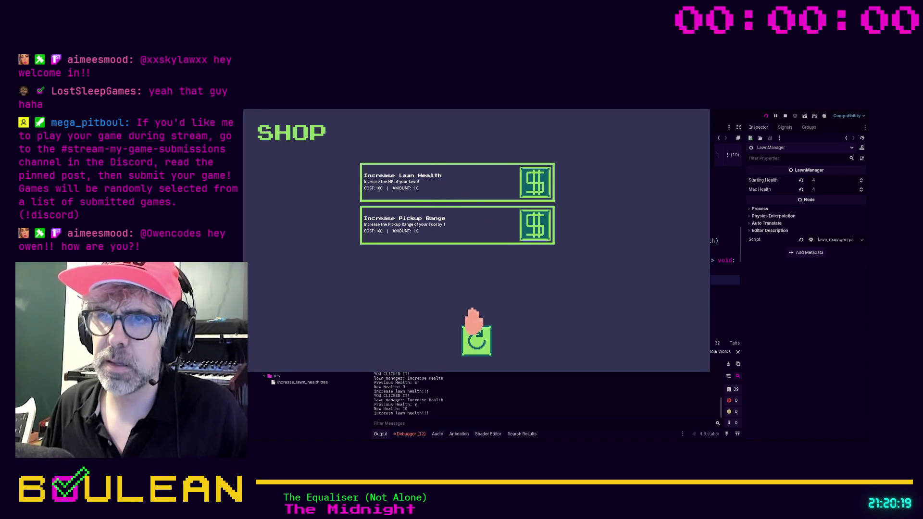
pyautogui.click(476, 339)
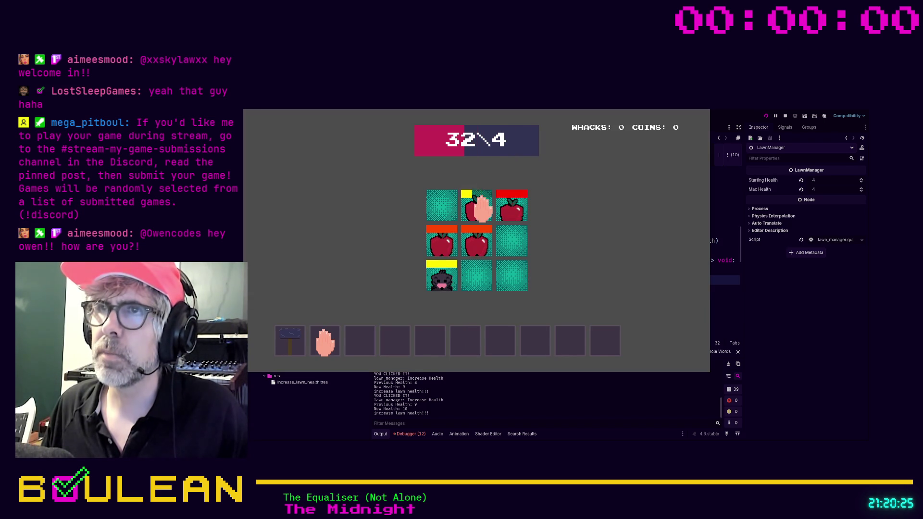
pyautogui.click(481, 207)
pyautogui.click(480, 206)
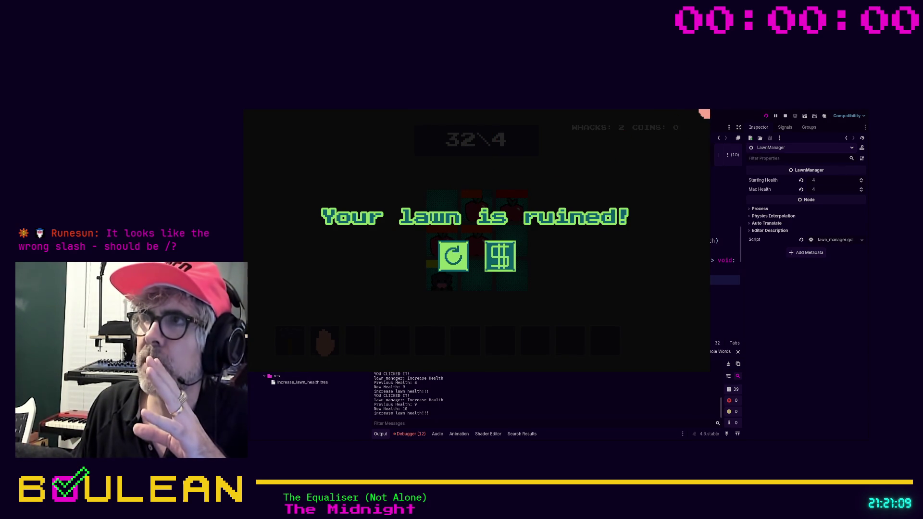
pyautogui.click(704, 114)
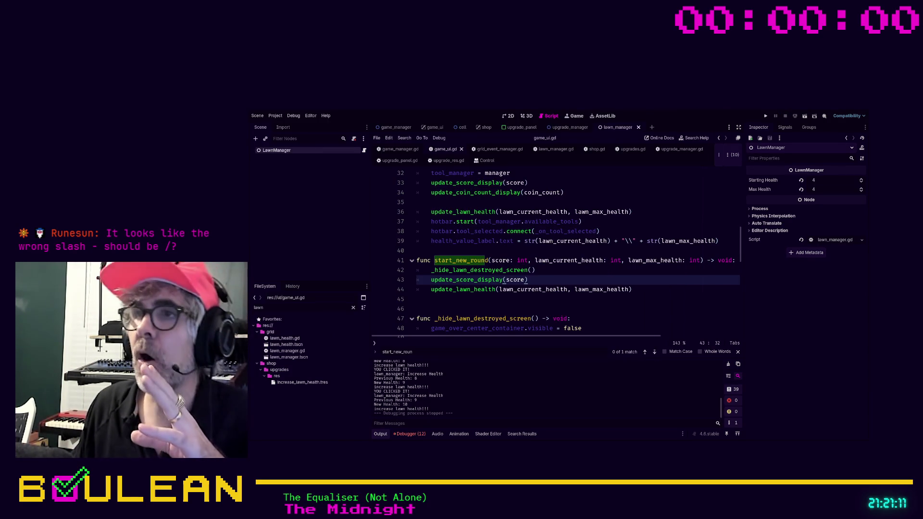
# Change the line 39 health separator from a backslash to '/', save, and test-run the game.
pyautogui.click(631, 241)
pyautogui.press('BackSpace')
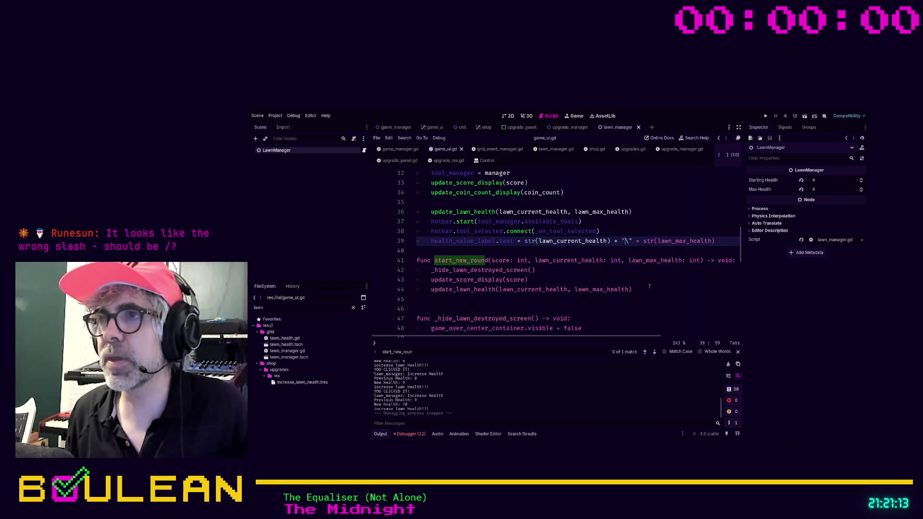
pyautogui.press('BackSpace')
pyautogui.write('/')
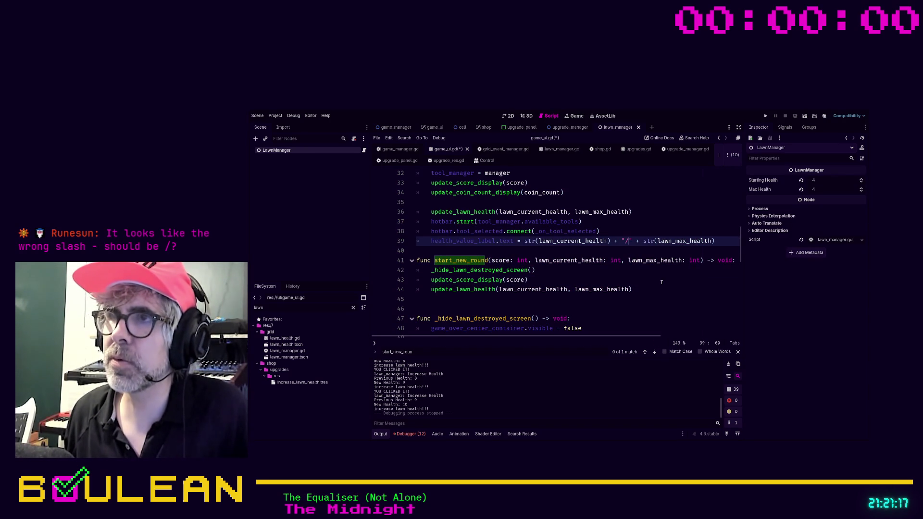
pyautogui.click(661, 282)
pyautogui.hotkey('ctrl', 's')
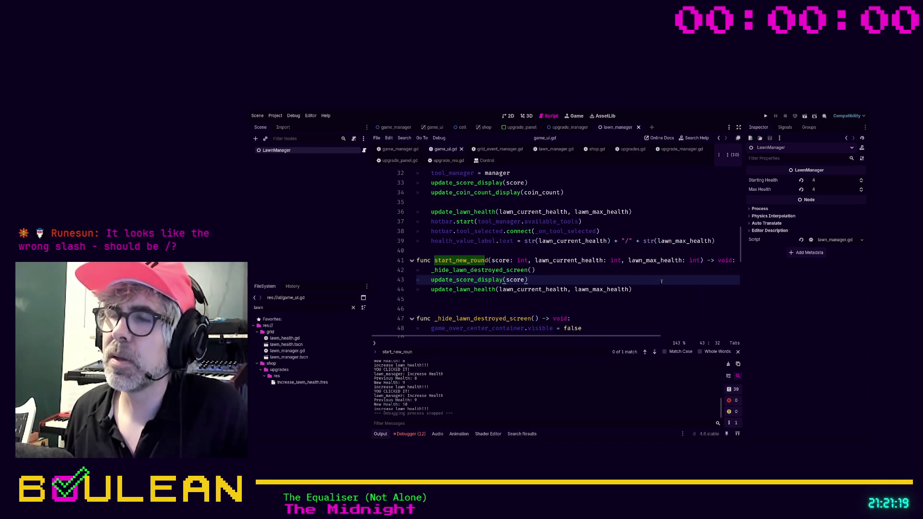
pyautogui.press('F5')
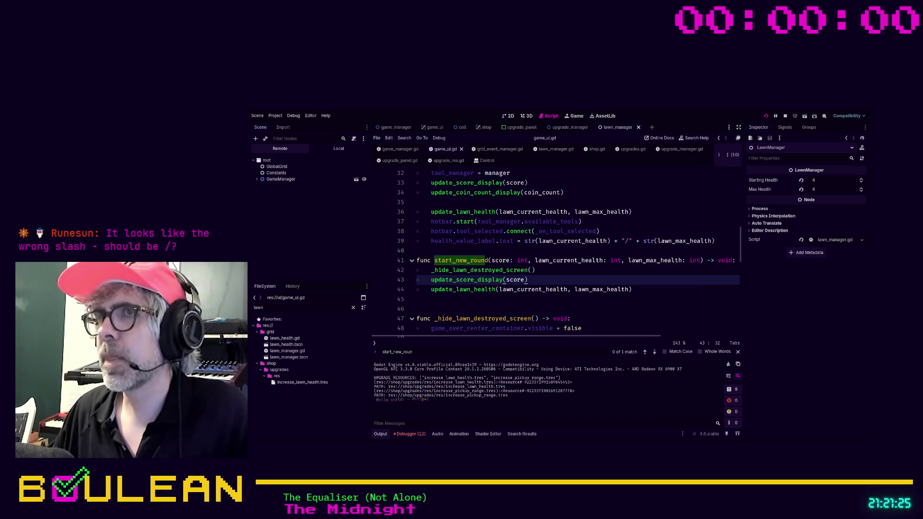
pyautogui.press('F8')
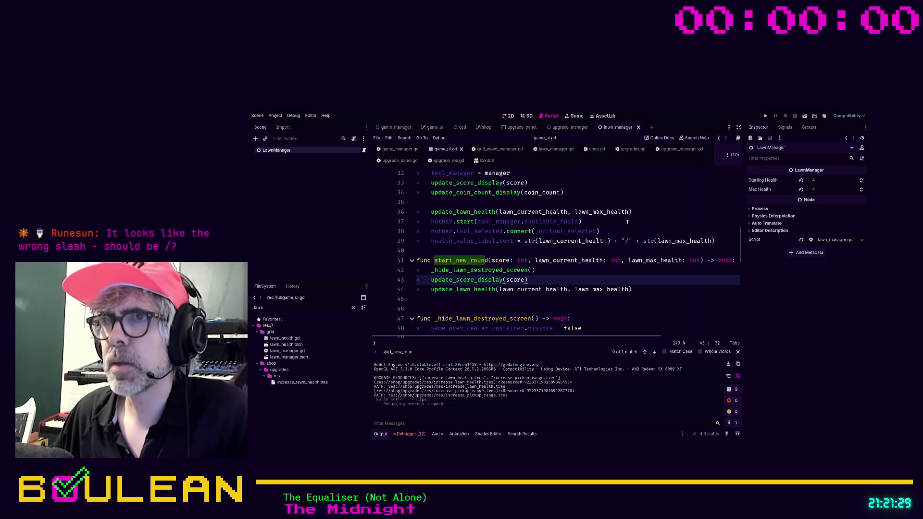
pyautogui.scroll(1, 624, 241)
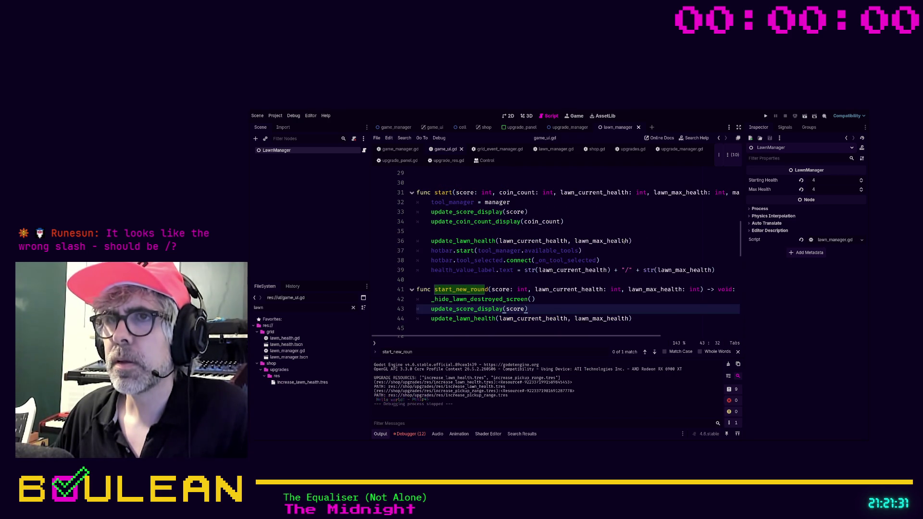
# Remove blank line 35 and the redundant health label assignment on line 38.
pyautogui.click(568, 231)
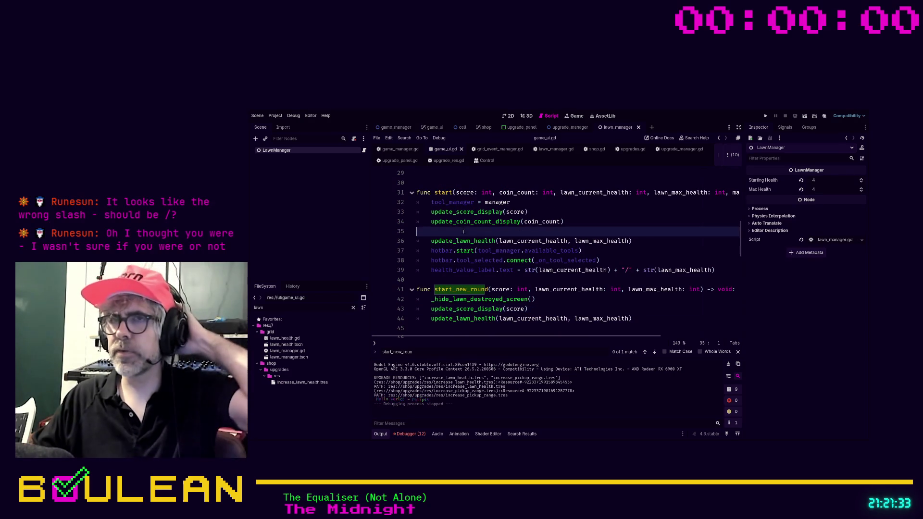
pyautogui.press('BackSpace')
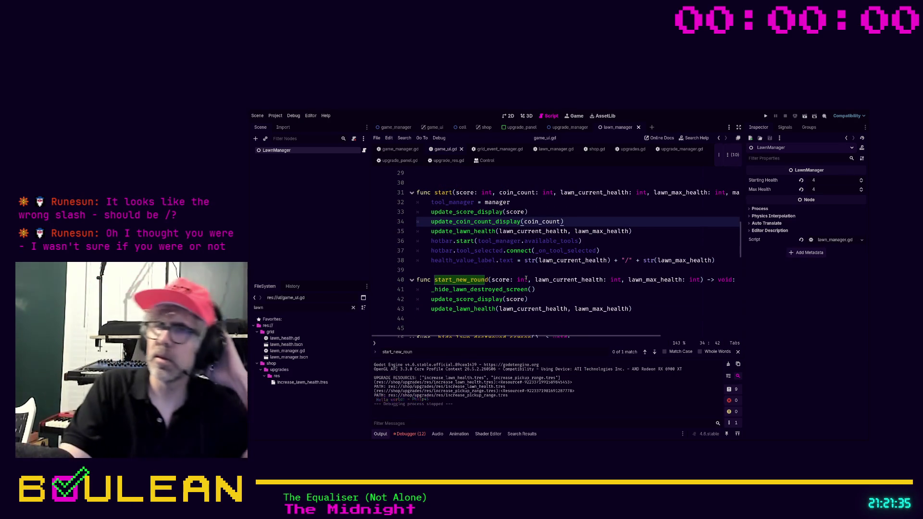
pyautogui.press('Down')
pyautogui.press('Down')
pyautogui.press('Down')
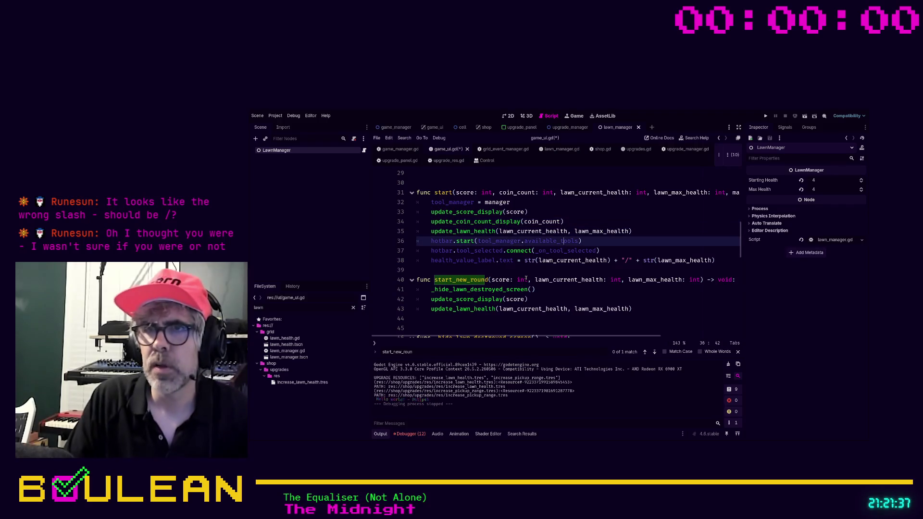
pyautogui.press('Down')
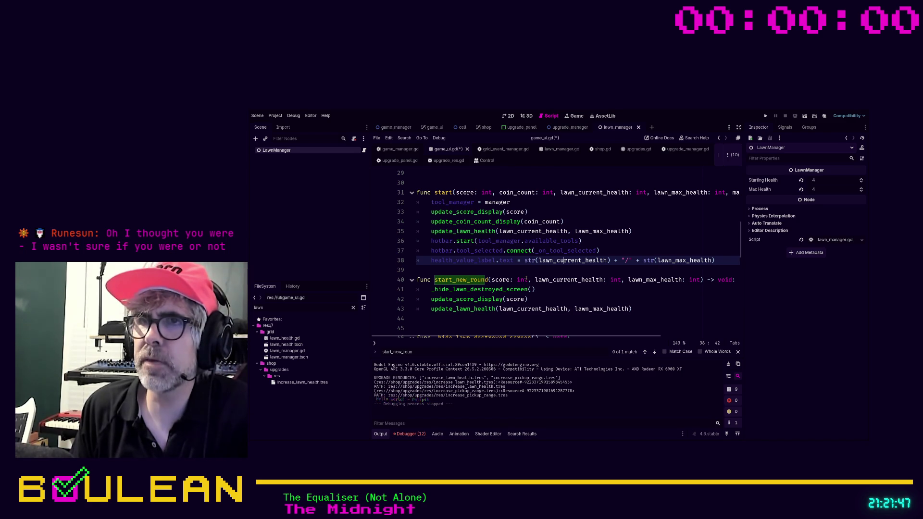
pyautogui.hotkey('shift', 'Home')
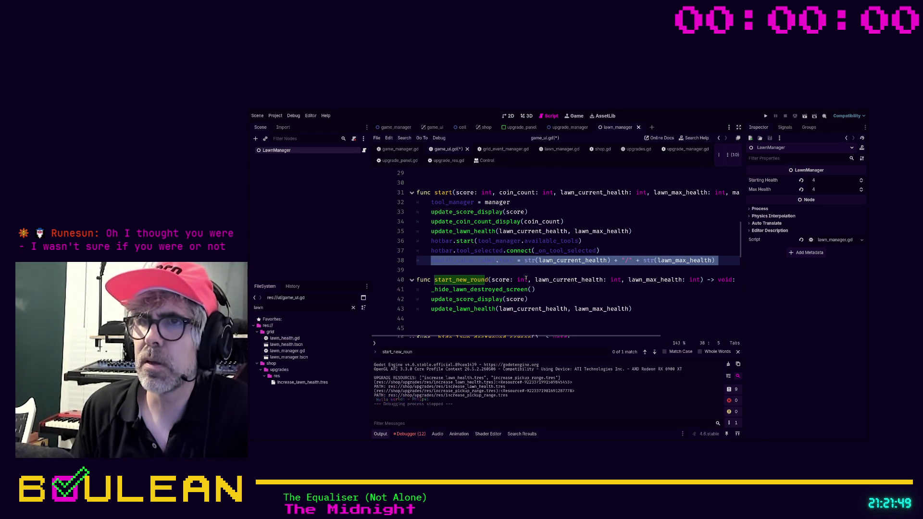
pyautogui.press('BackSpace')
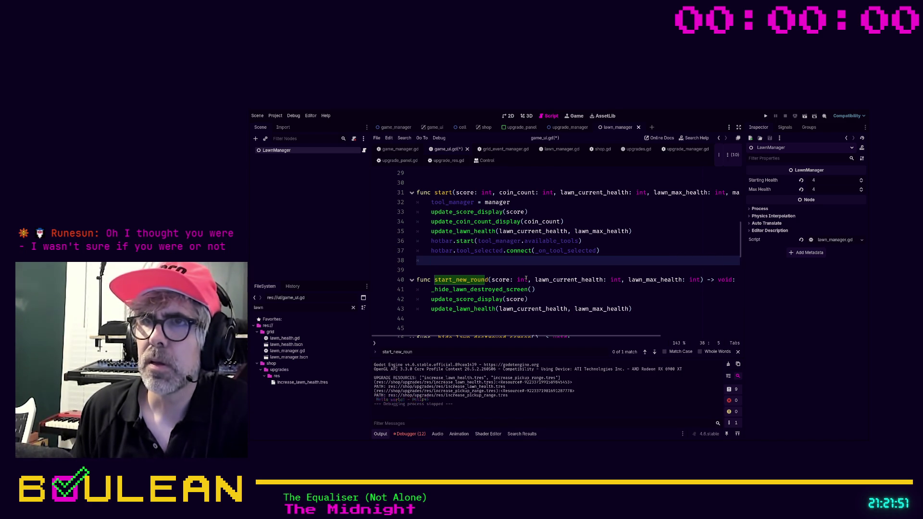
pyautogui.scroll(-10, 526, 280)
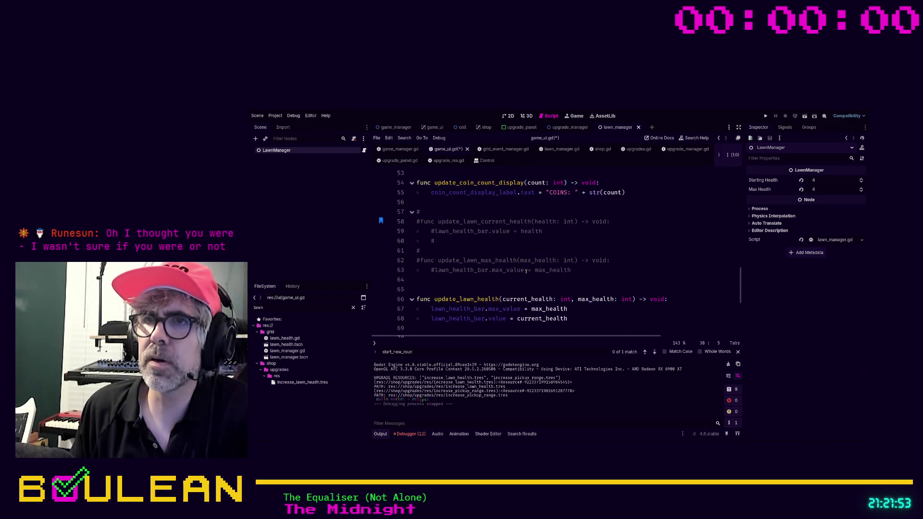
# Add an indented health_value_label.text = str(current_health) + "/" + str(max_health) line to update_lawn_health, then save and run.
pyautogui.click(560, 261)
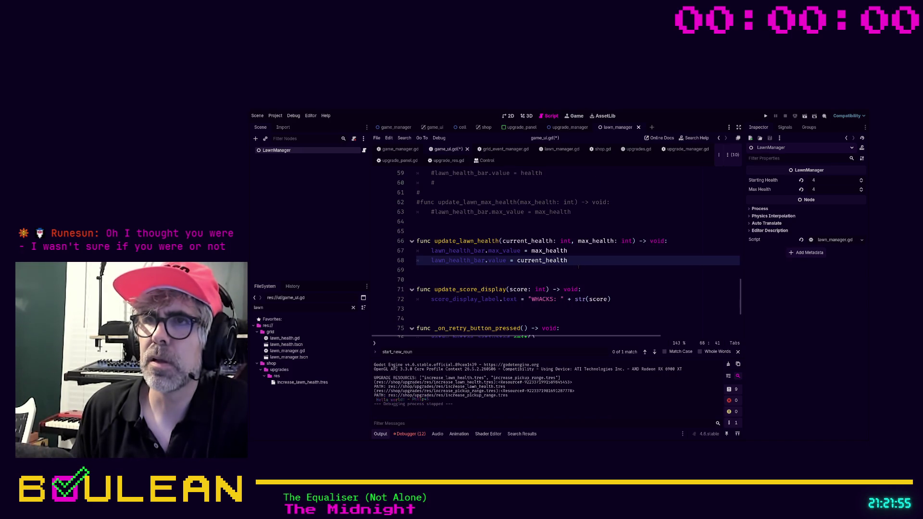
pyautogui.click(578, 268)
pyautogui.write('health_value_label.text = str(lawn_current_health) + "/" + str(lawn_max_health)')
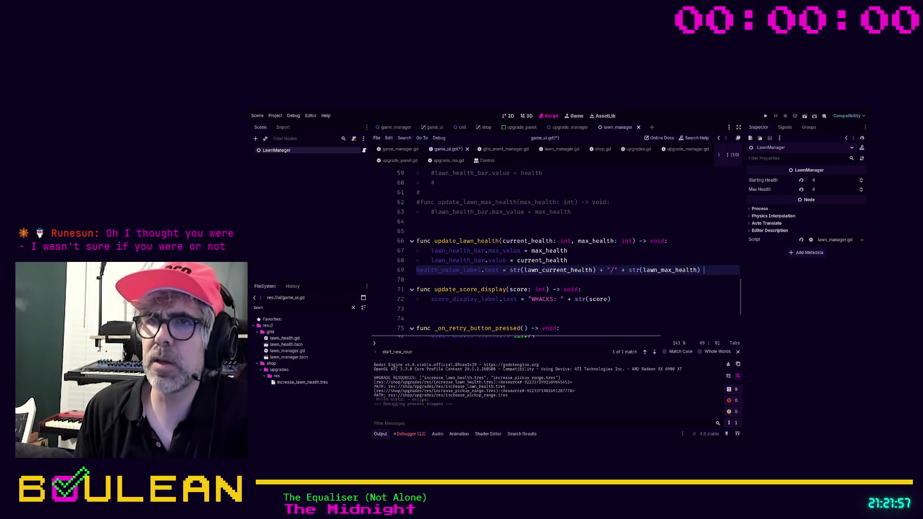
pyautogui.press('Home')
pyautogui.press('Tab')
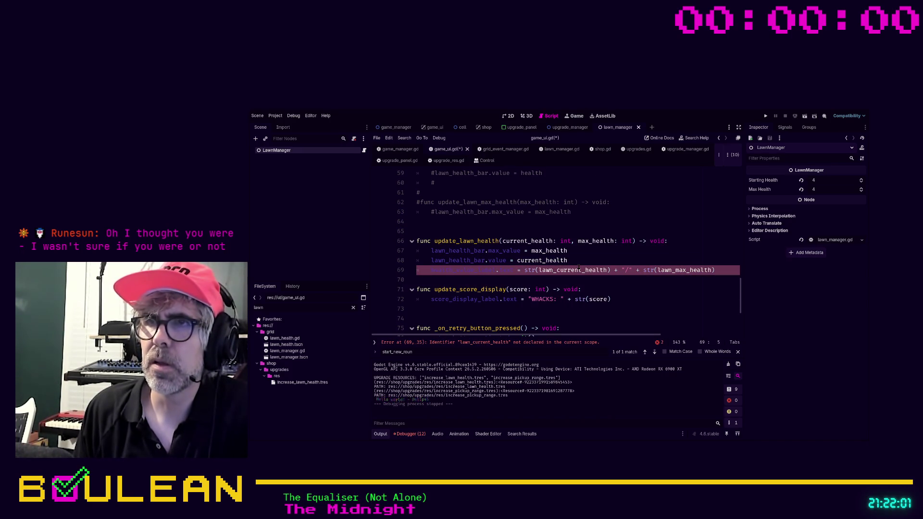
pyautogui.keyDown('shift'); pyautogui.click(540, 270); pyautogui.keyUp('shift')
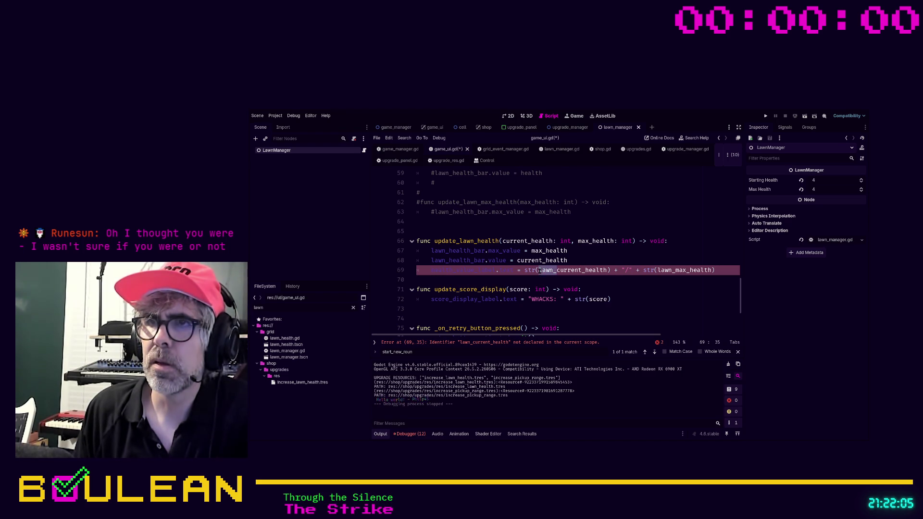
pyautogui.press('BackSpace')
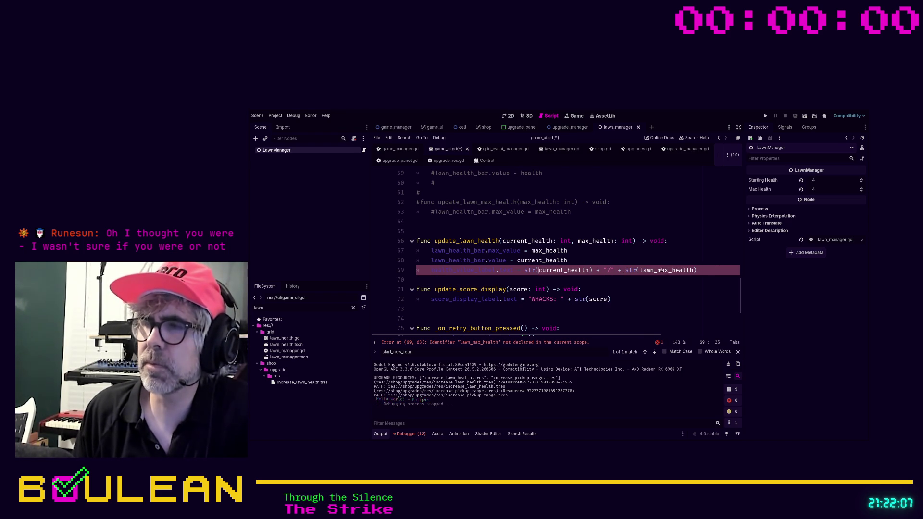
pyautogui.keyDown('shift'); pyautogui.click(639, 271); pyautogui.keyUp('shift')
pyautogui.press('BackSpace')
pyautogui.click(608, 260)
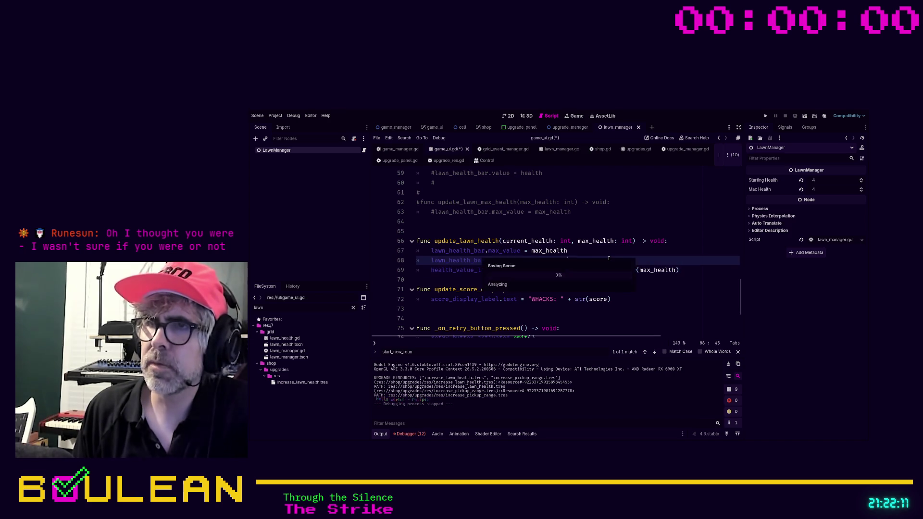
pyautogui.press('F5')
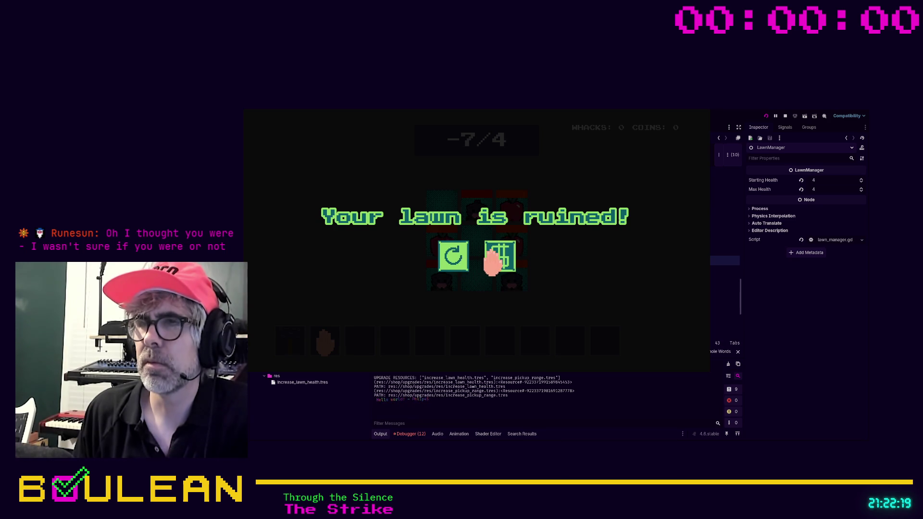
# Buy Increase Lawn Health twice in the shop and start a new round.
pyautogui.click(495, 259)
pyautogui.click(459, 190)
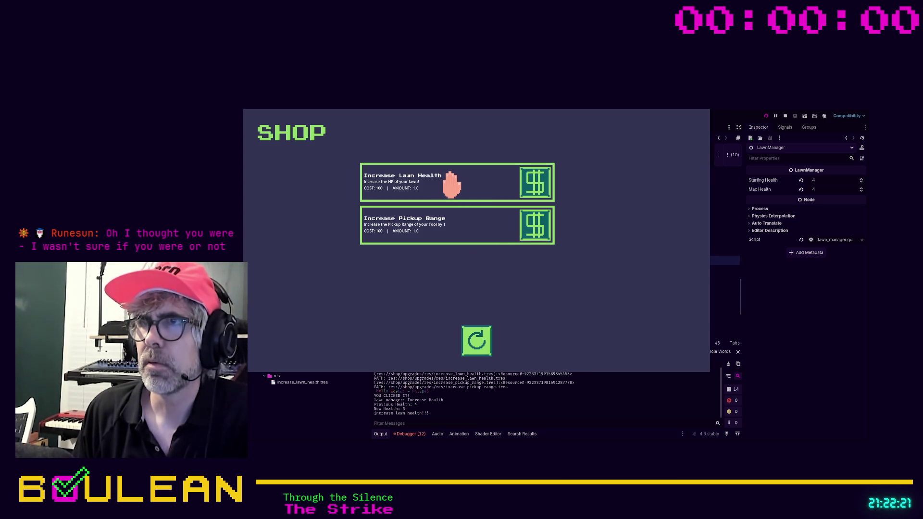
pyautogui.click(459, 190)
pyautogui.click(476, 342)
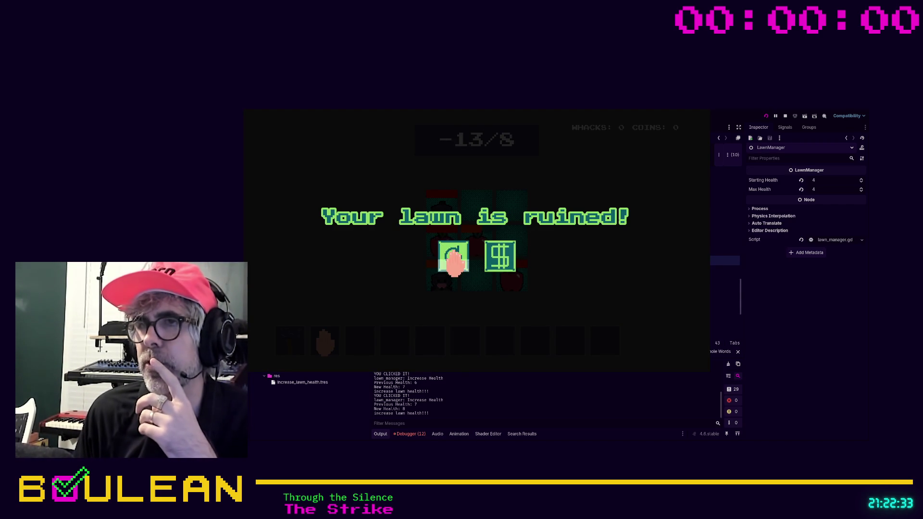
# Restart after losing and whack the pests and apples for coins.
pyautogui.click(454, 259)
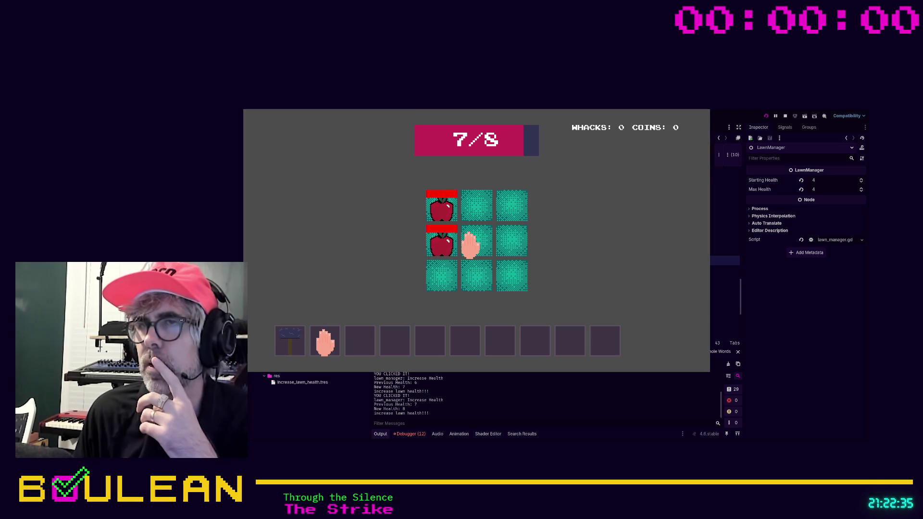
pyautogui.click(470, 245)
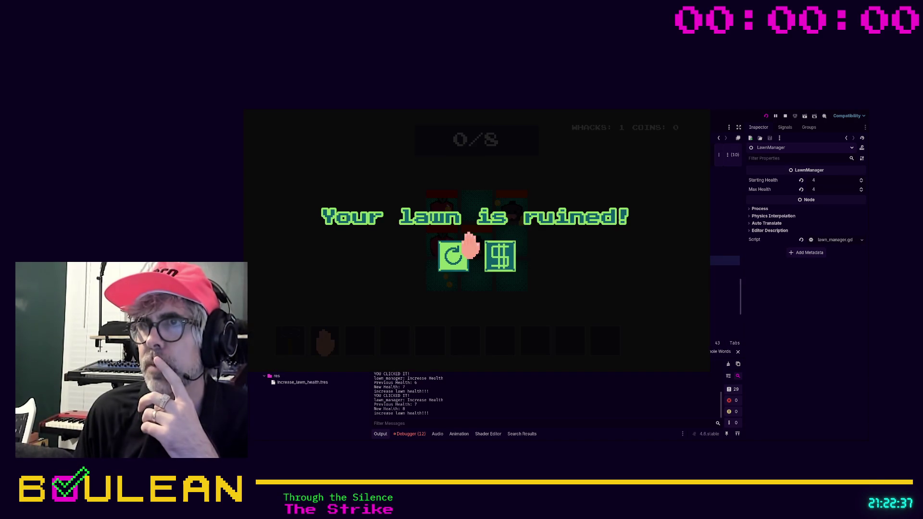
pyautogui.click(454, 259)
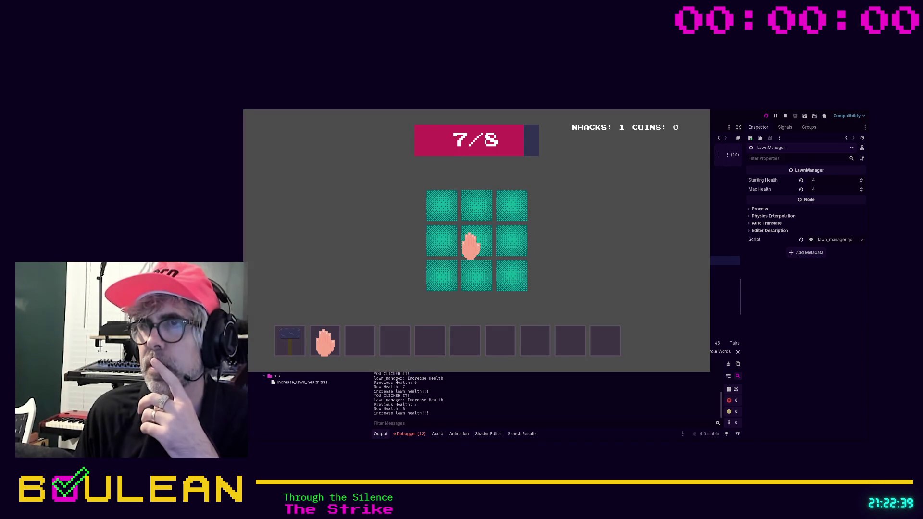
pyautogui.click(451, 211)
pyautogui.click(442, 207)
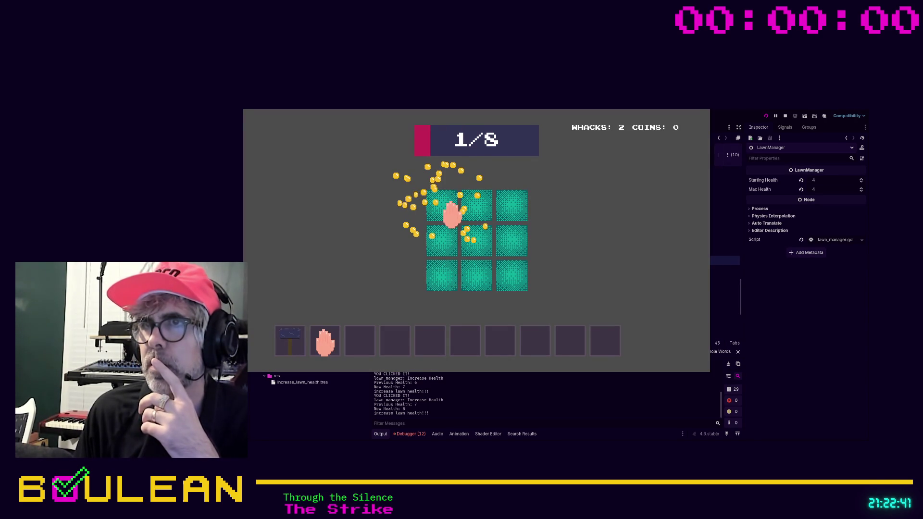
pyautogui.click(514, 208)
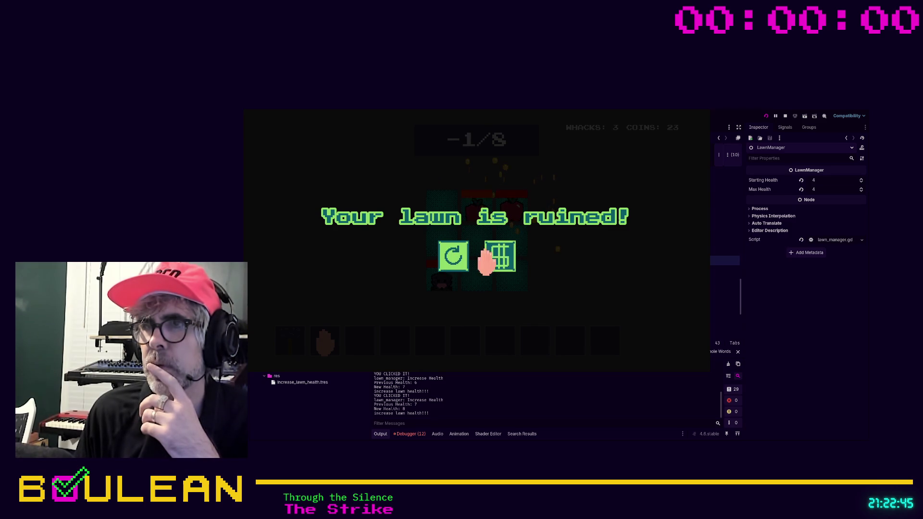
# Start a new round from the shop and whack moles as health counts down from 14/20.
pyautogui.click(500, 257)
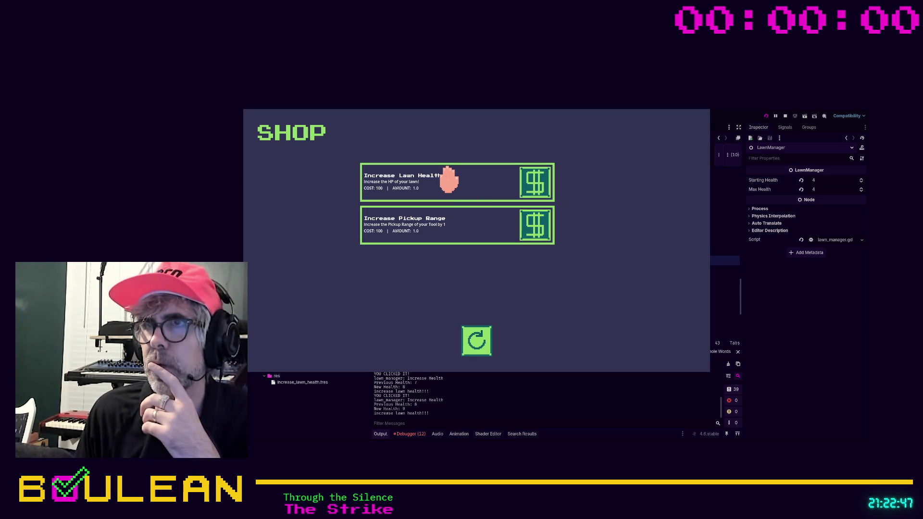
pyautogui.click(475, 341)
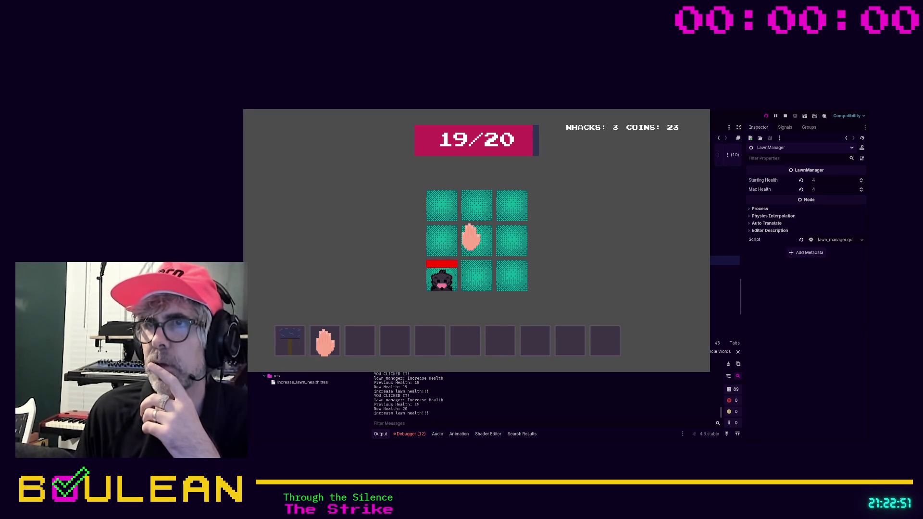
pyautogui.click(438, 278)
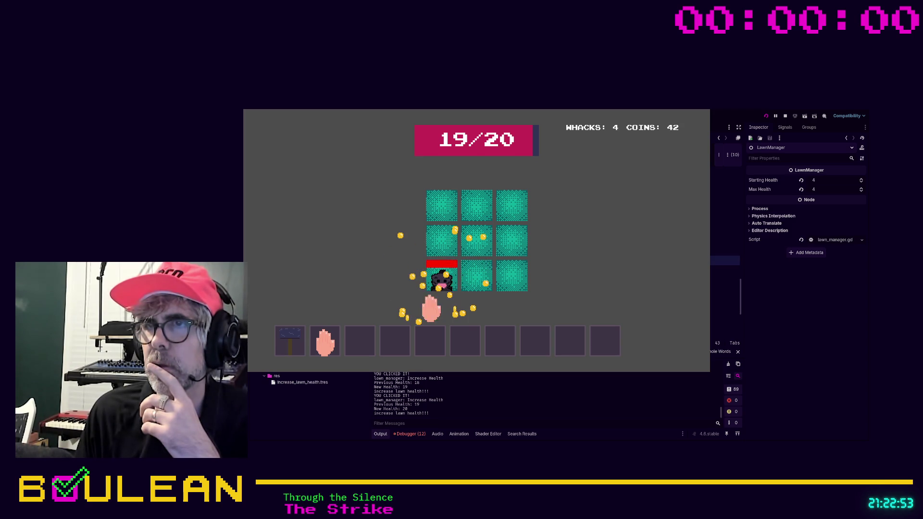
pyautogui.click(441, 278)
pyautogui.click(477, 279)
pyautogui.click(440, 277)
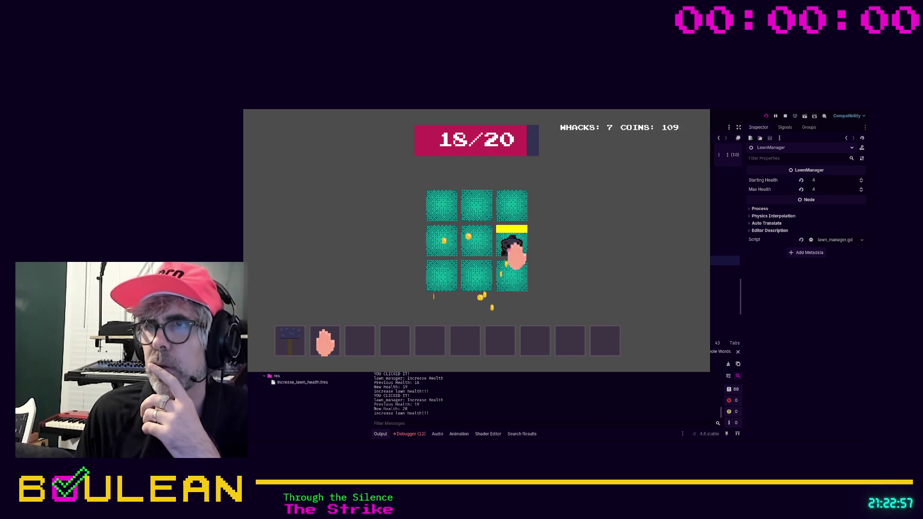
pyautogui.click(511, 246)
pyautogui.click(473, 212)
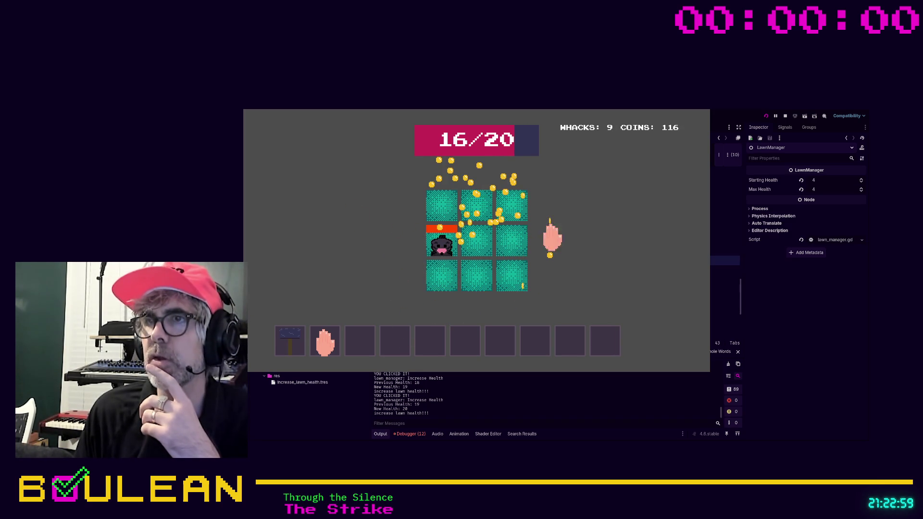
# Keep whacking moles and apple pests until the lawn is ruined, then buy another health upgrade.
pyautogui.click(438, 246)
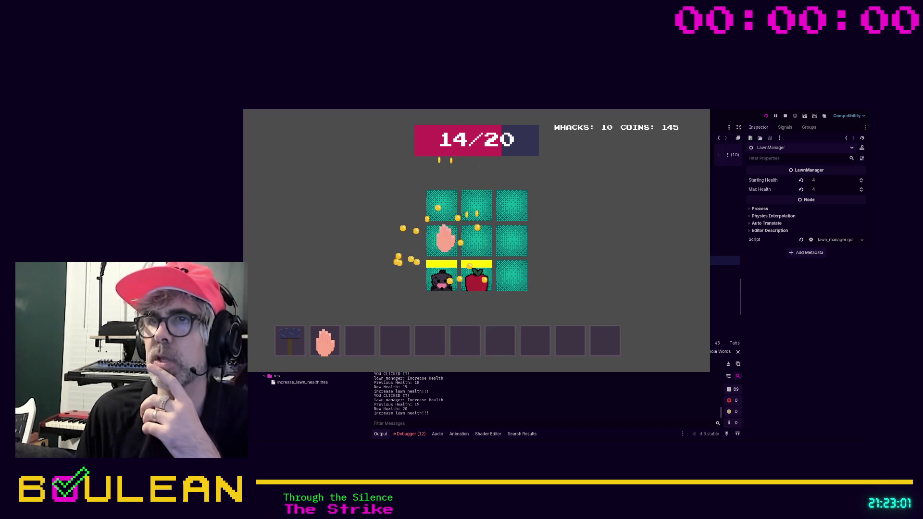
pyautogui.click(439, 276)
pyautogui.click(475, 275)
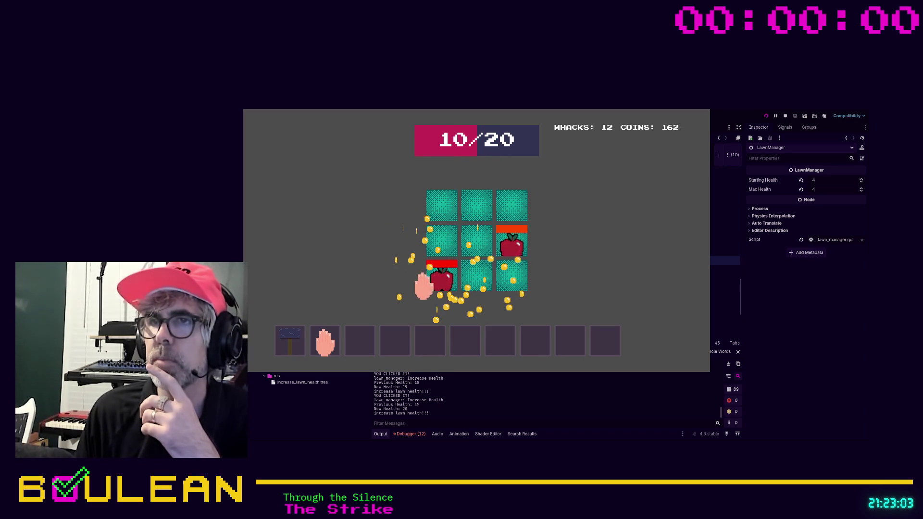
pyautogui.click(513, 243)
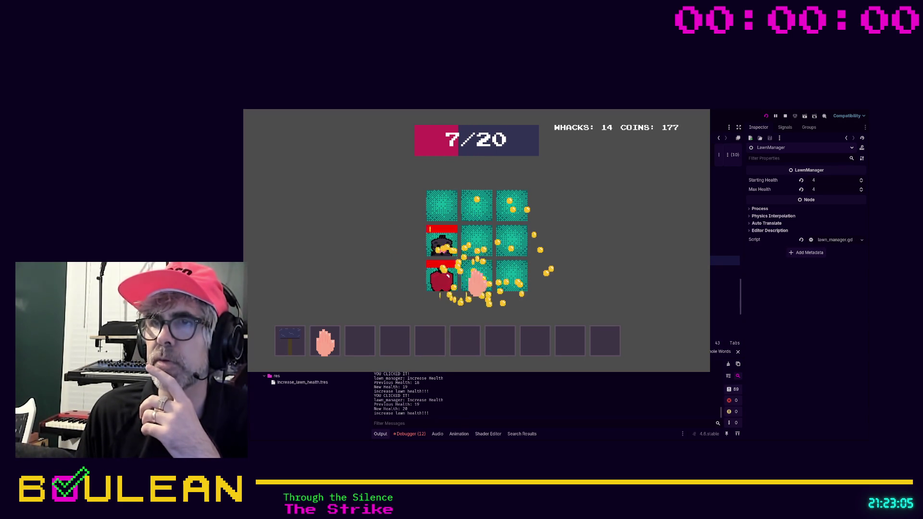
pyautogui.click(441, 282)
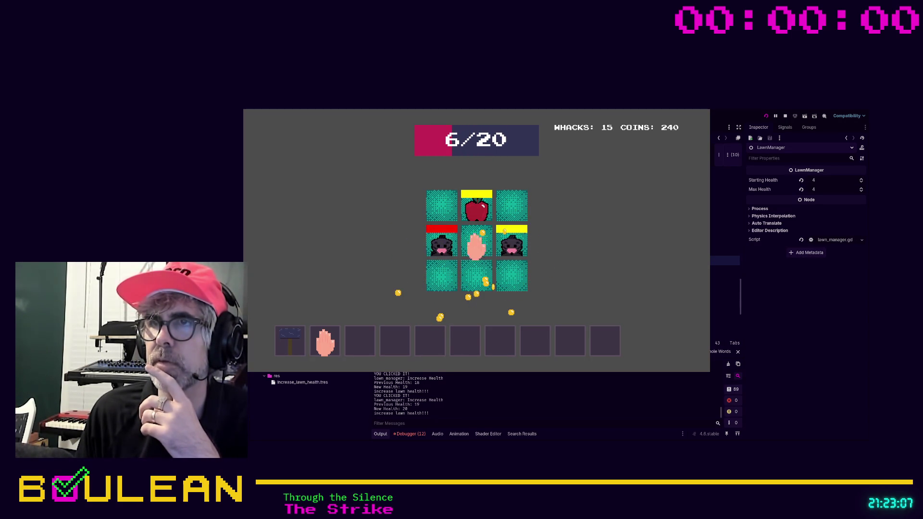
pyautogui.click(486, 212)
pyautogui.click(476, 212)
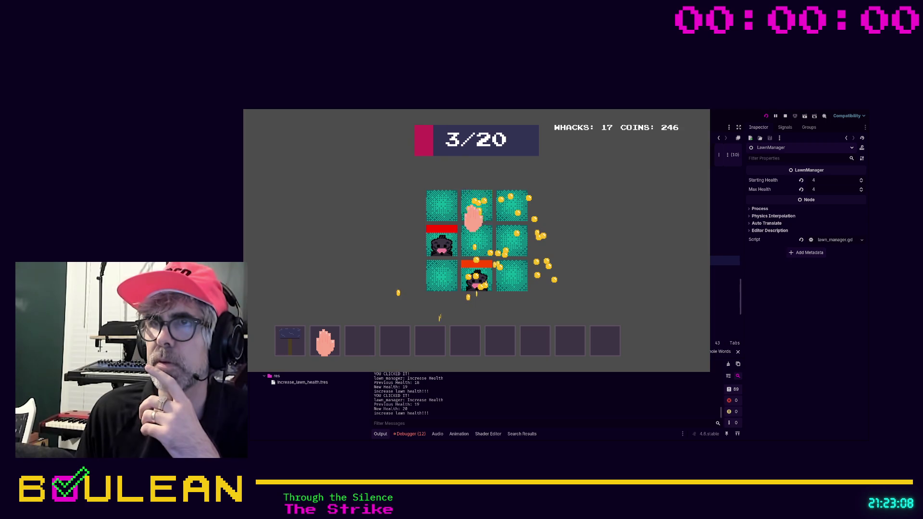
pyautogui.click(435, 246)
pyautogui.click(467, 274)
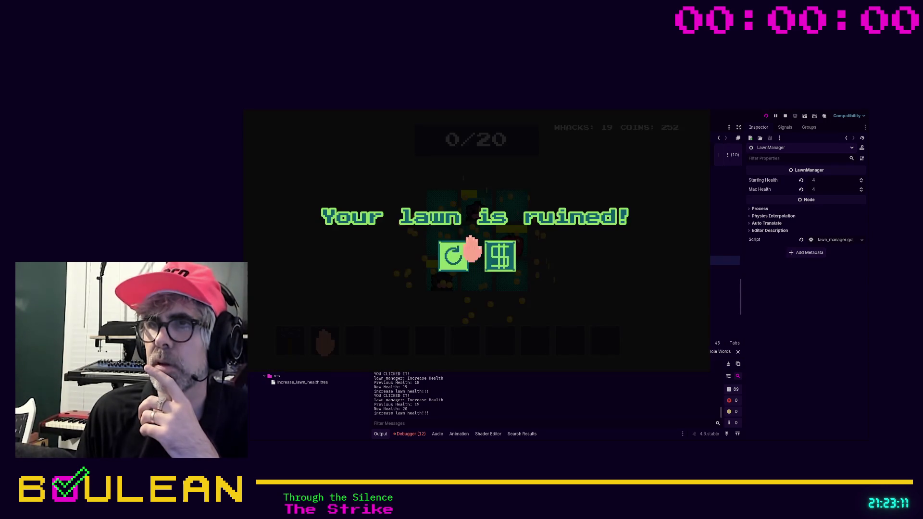
pyautogui.click(500, 256)
pyautogui.click(470, 180)
# Buy two more Increase Lawn Health upgrades and start a new round with the hammer tool.
pyautogui.click(515, 185)
pyautogui.click(474, 192)
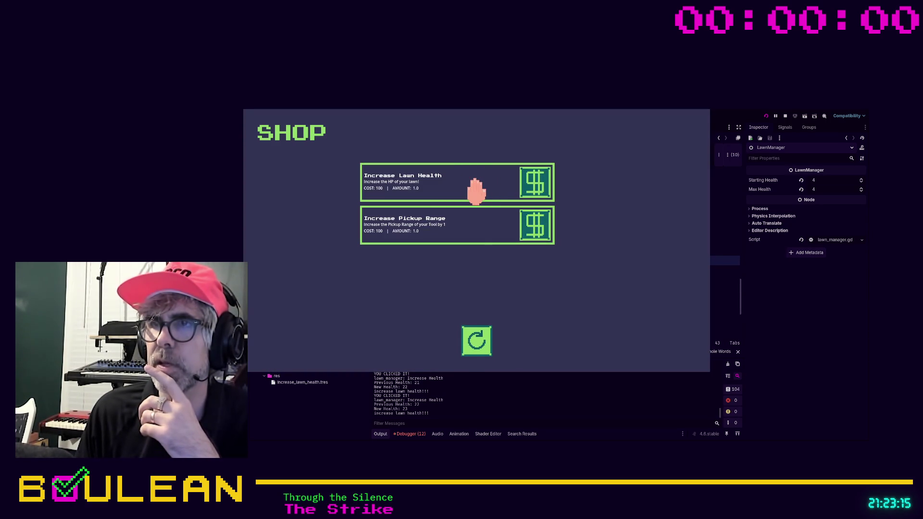
pyautogui.click(469, 351)
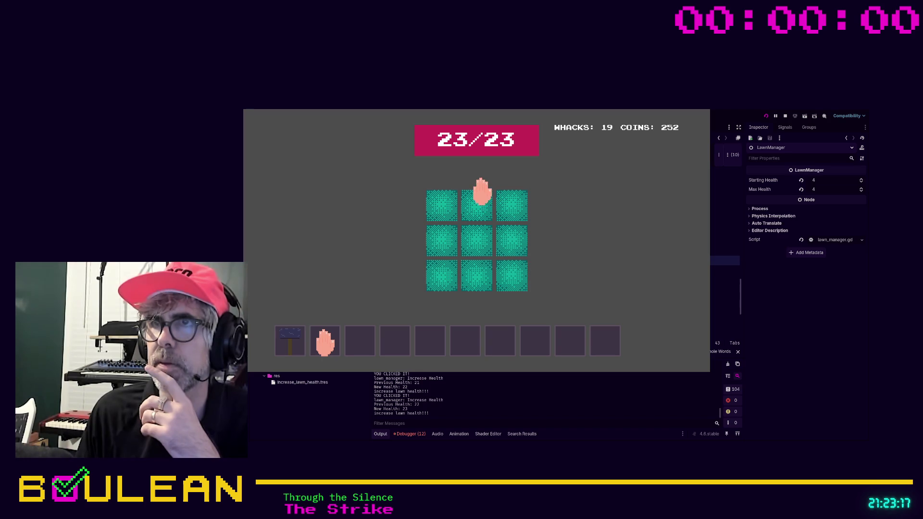
pyautogui.click(513, 288)
pyautogui.click(289, 339)
# Whack the moles on the right-column and bottom-row tiles as health drops from 17/23.
pyautogui.click(511, 214)
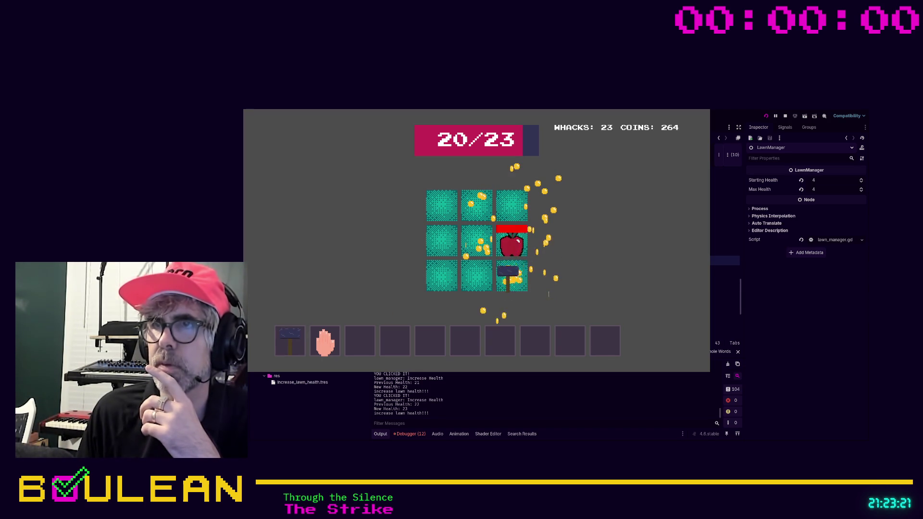
pyautogui.click(512, 275)
pyautogui.click(506, 240)
pyautogui.click(510, 214)
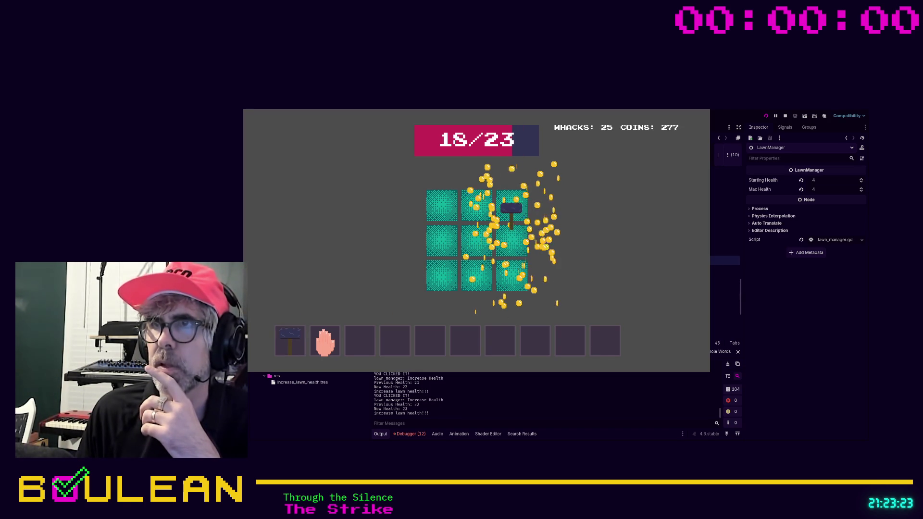
pyautogui.click(511, 215)
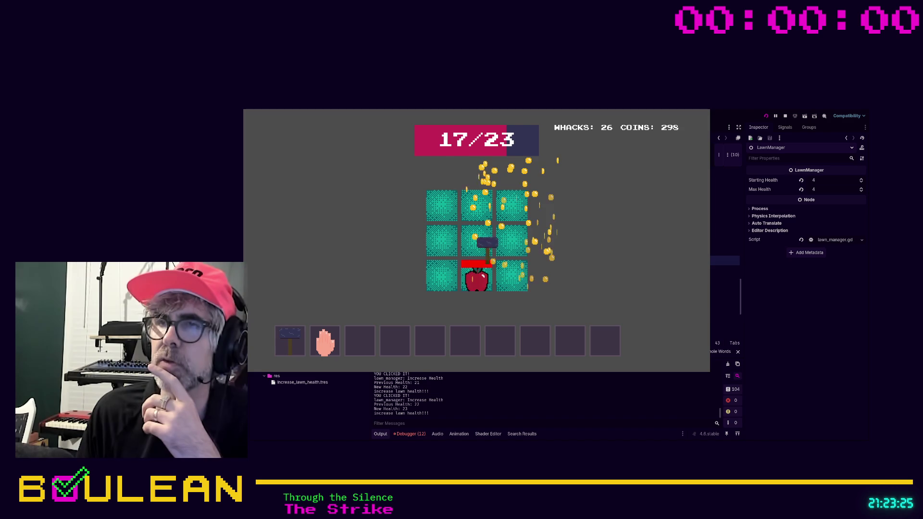
pyautogui.click(477, 274)
pyautogui.click(511, 273)
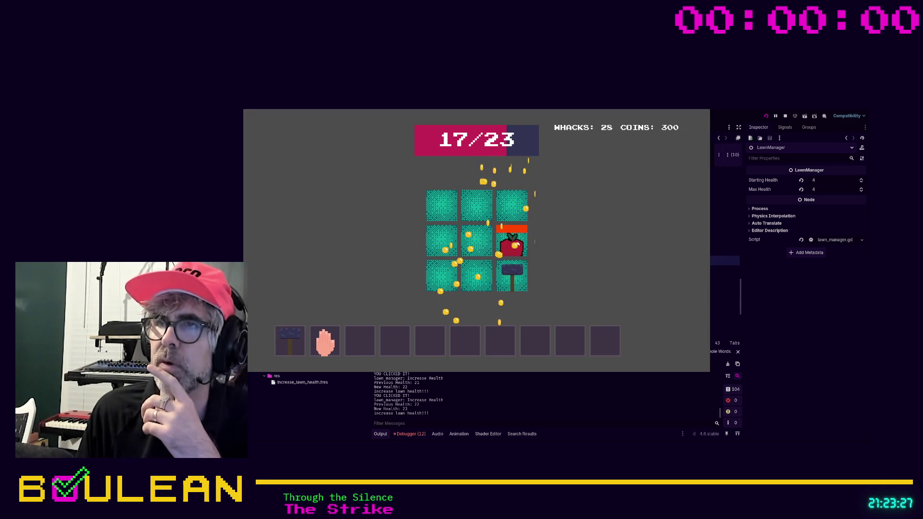
pyautogui.click(513, 241)
pyautogui.click(512, 207)
pyautogui.click(517, 208)
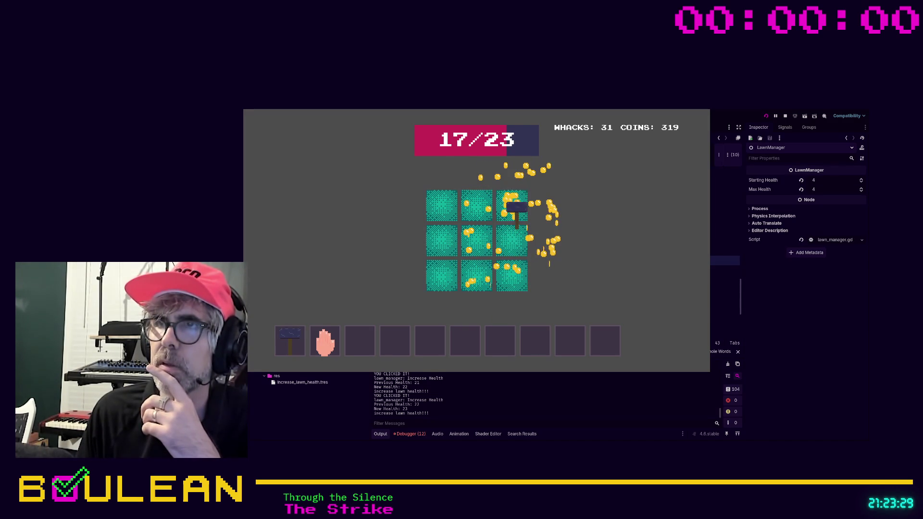
pyautogui.click(507, 211)
pyautogui.click(519, 239)
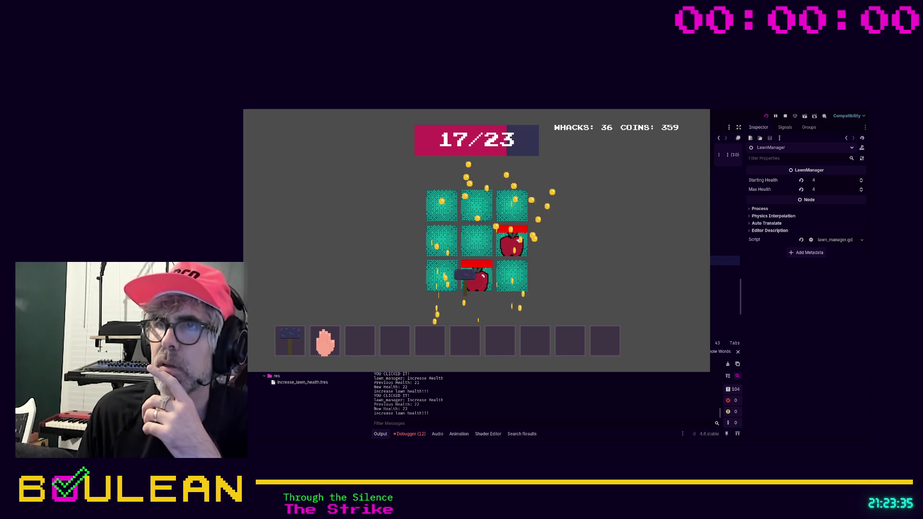
# Keep whacking moles and apples, grab the gold pickup, and open the shop once the lawn is ruined.
pyautogui.click(475, 274)
pyautogui.click(516, 244)
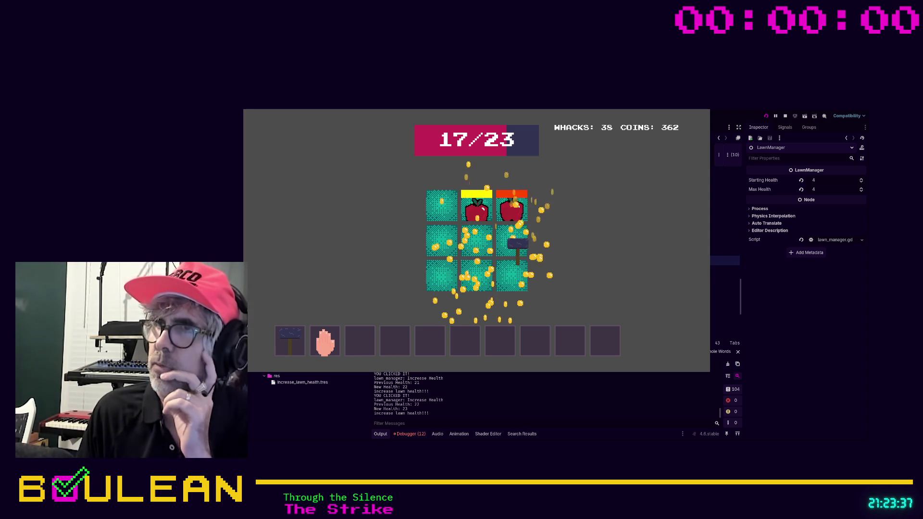
pyautogui.click(514, 213)
pyautogui.click(480, 212)
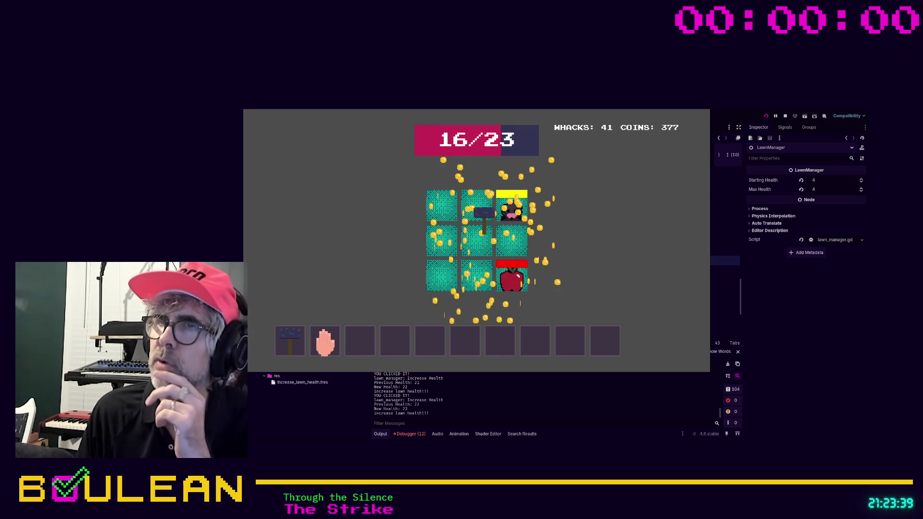
pyautogui.click(511, 276)
pyautogui.click(473, 211)
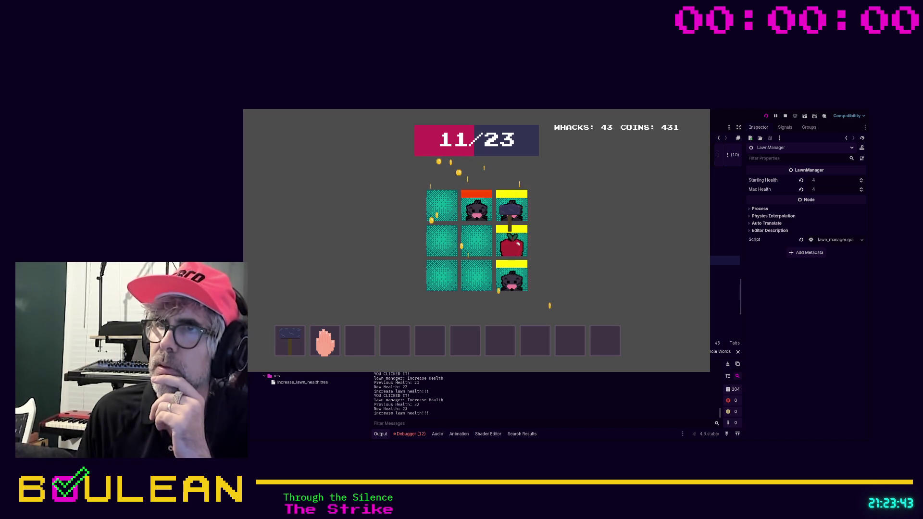
pyautogui.click(478, 209)
pyautogui.click(516, 243)
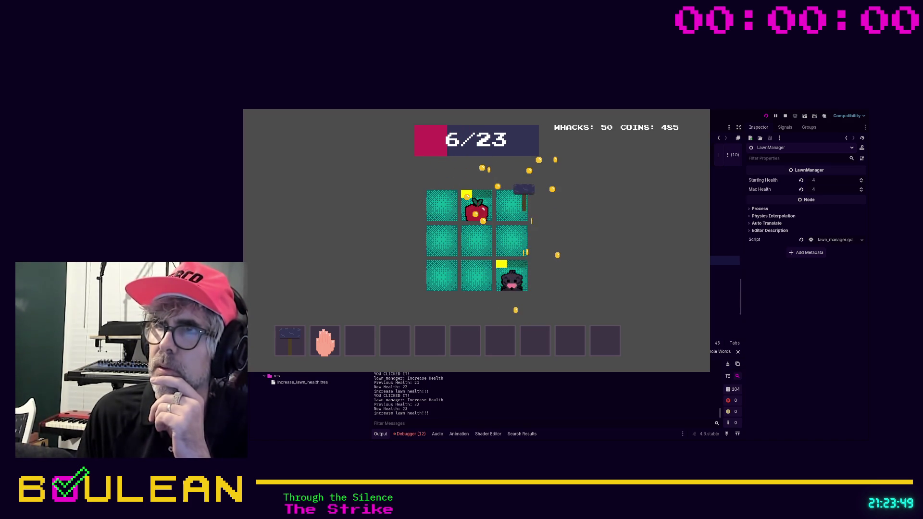
pyautogui.click(462, 212)
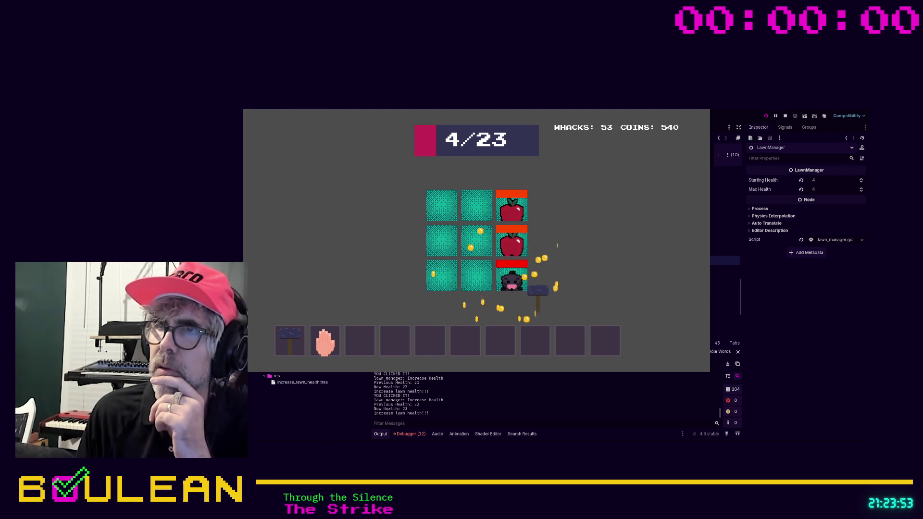
pyautogui.click(477, 274)
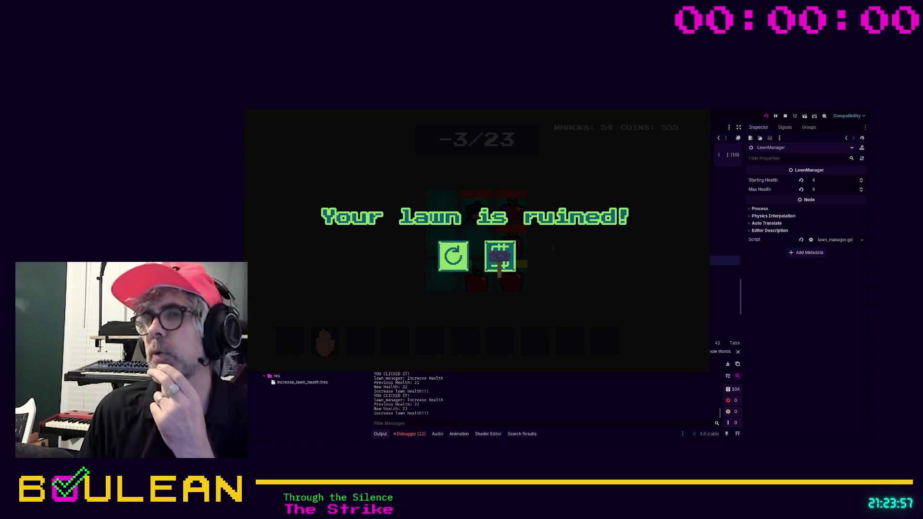
pyautogui.click(500, 258)
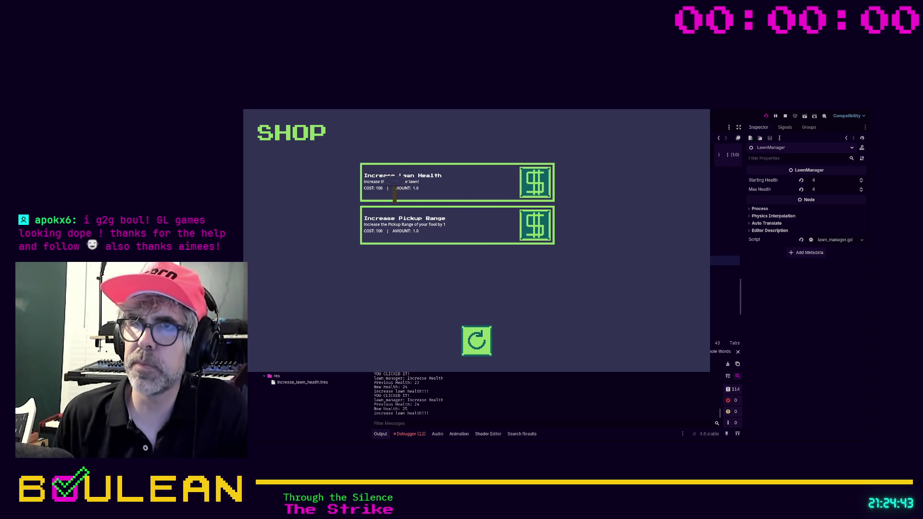
# Buy another Increase Lawn Health upgrade, bringing the logged lawn health to 28.
pyautogui.click(401, 192)
# Buy six more Increase Lawn Health upgrades and start a round reading 34/35 health.
pyautogui.click(425, 192)
pyautogui.click(436, 192)
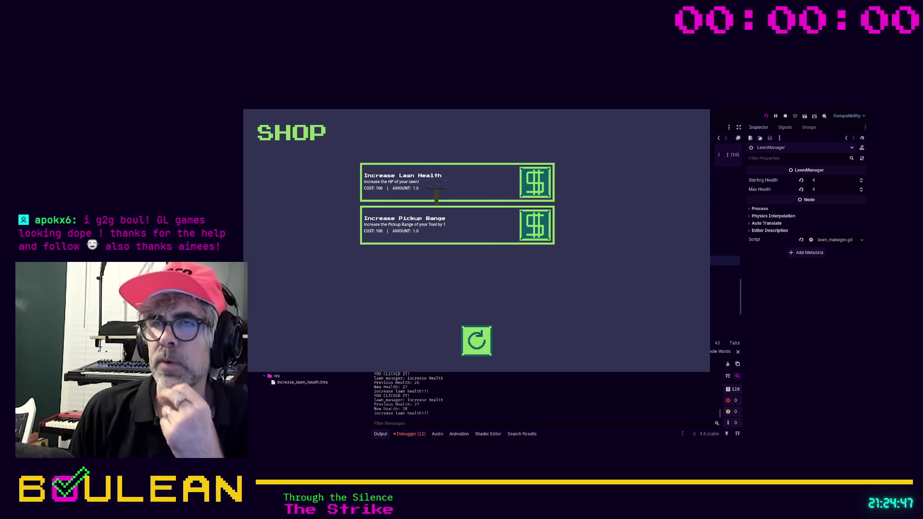
pyautogui.click(402, 191)
pyautogui.click(535, 185)
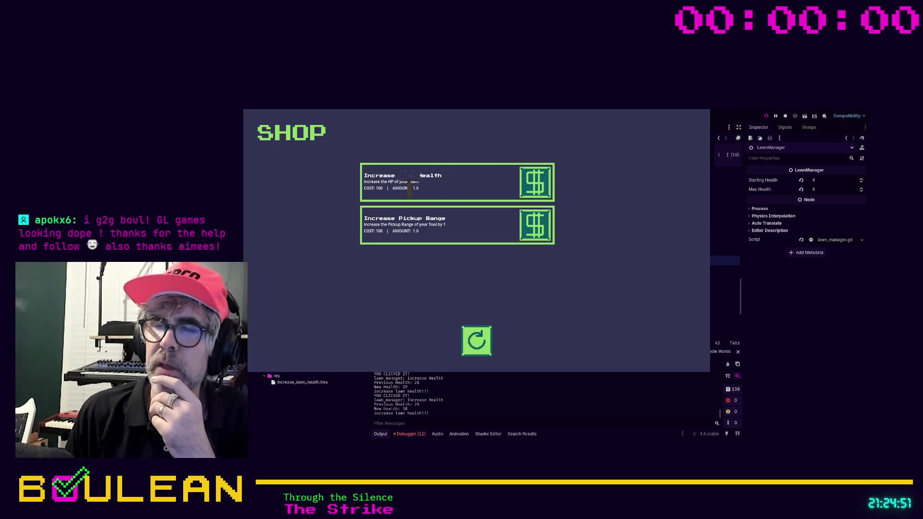
pyautogui.click(382, 183)
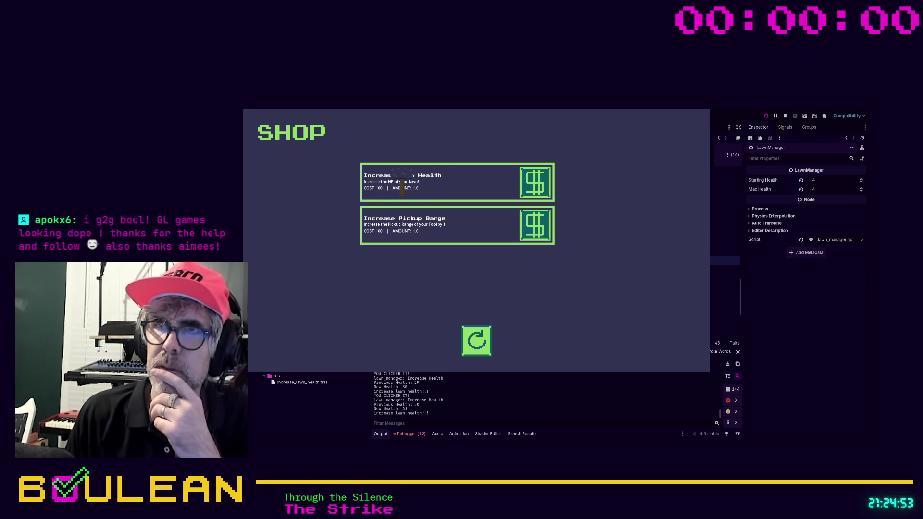
pyautogui.click(382, 185)
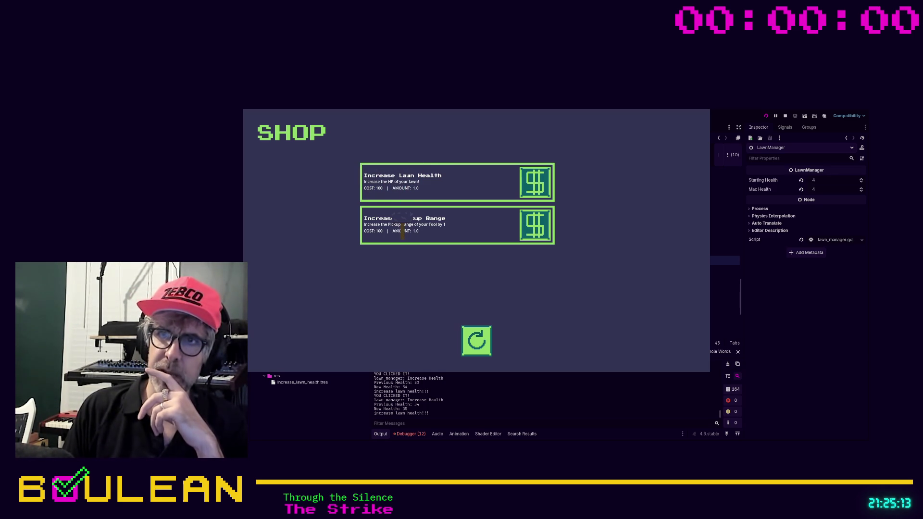
pyautogui.click(477, 340)
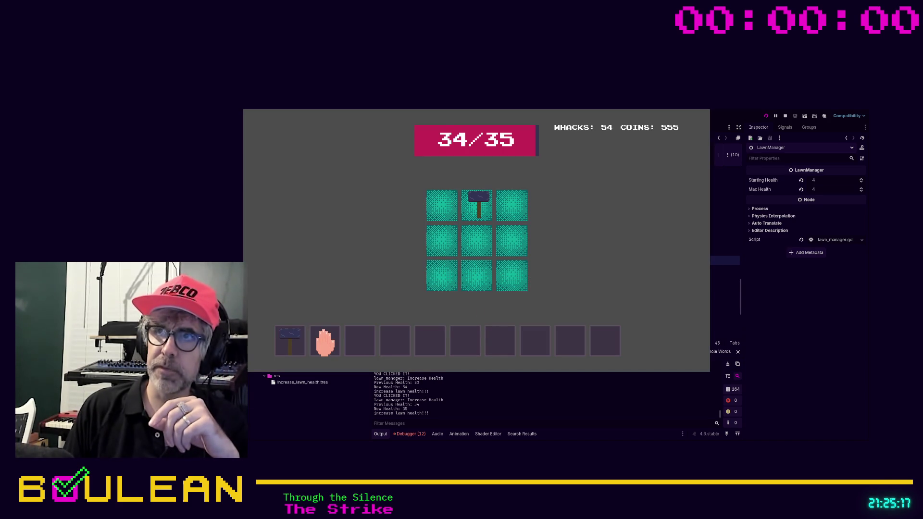
# Whack moles until the lawn is ruined at -60/35 health, then stop the test run.
pyautogui.click(478, 199)
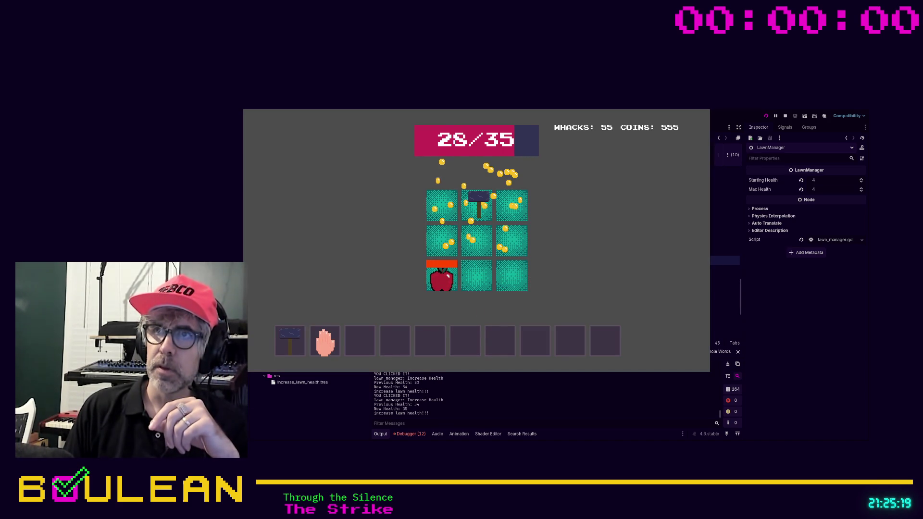
pyautogui.click(476, 202)
pyautogui.click(476, 231)
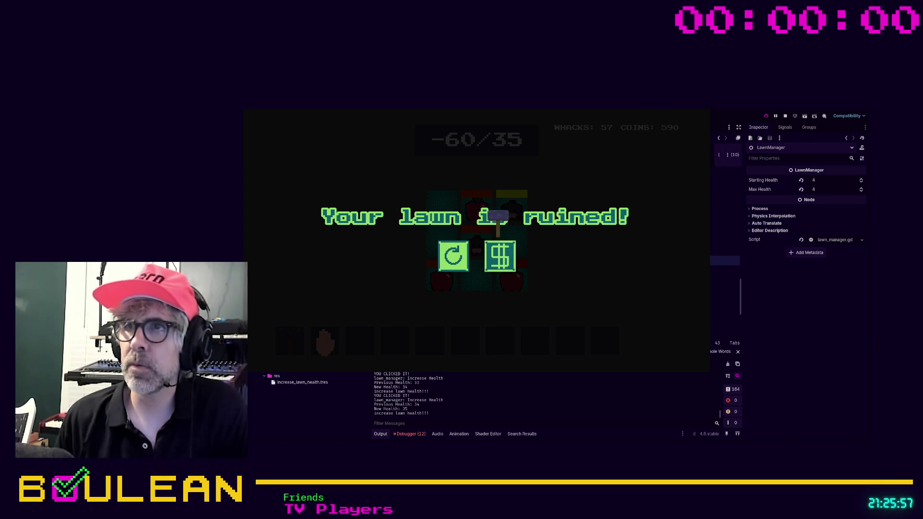
pyautogui.click(704, 114)
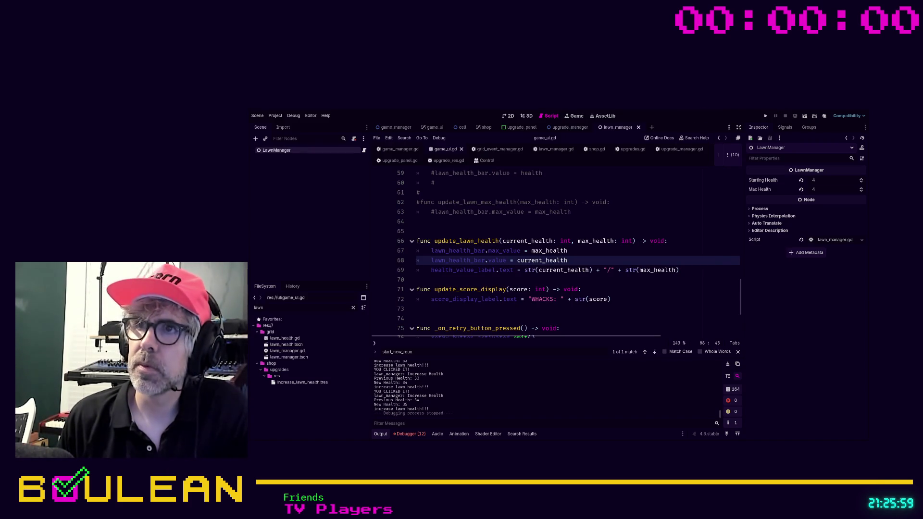
# Delete the commented-out health functions on lines 57–63 of game_ui.gd and save it.
pyautogui.click(572, 224)
pyautogui.hotkey('shift', 'Up')
pyautogui.hotkey('shift', 'Up')
pyautogui.hotkey('shift', 'Up')
pyautogui.scroll(4, 529, 240)
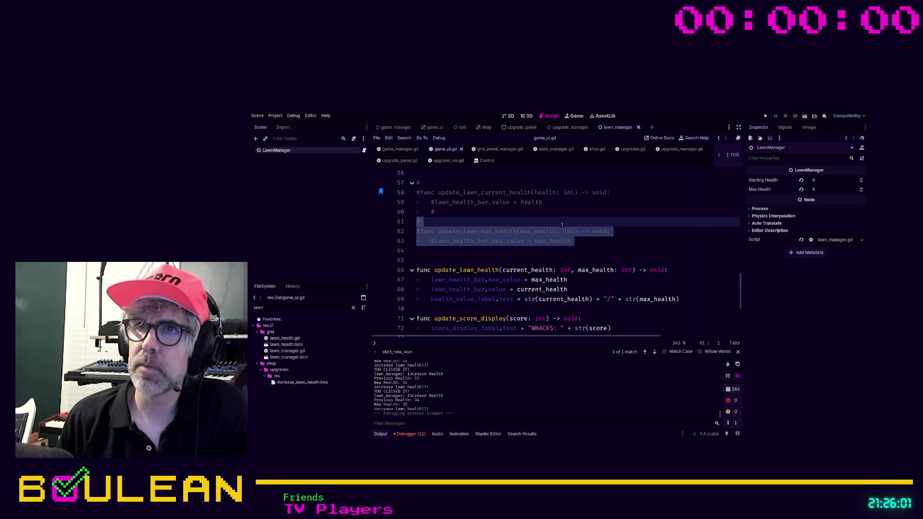
pyautogui.keyDown('shift'); pyautogui.click(424, 270); pyautogui.keyUp('shift')
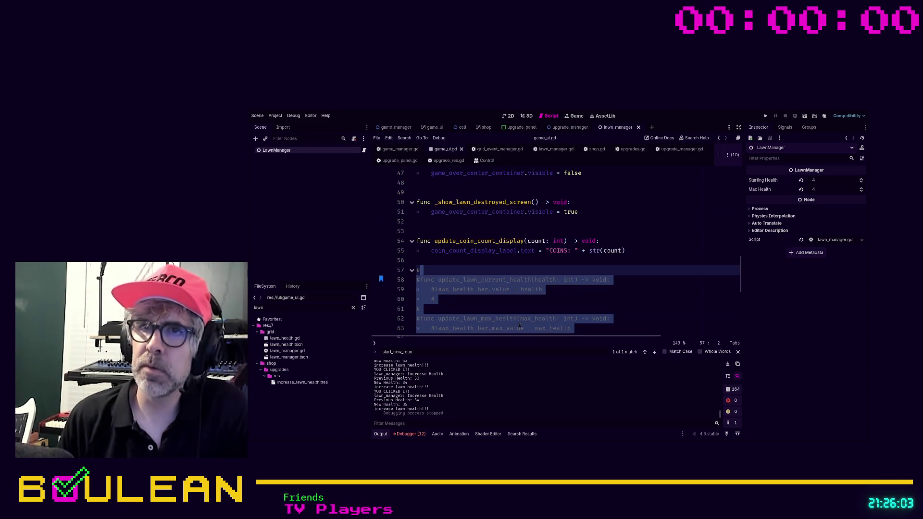
pyautogui.press('Delete')
pyautogui.press('Up')
pyautogui.scroll(10, 520, 326)
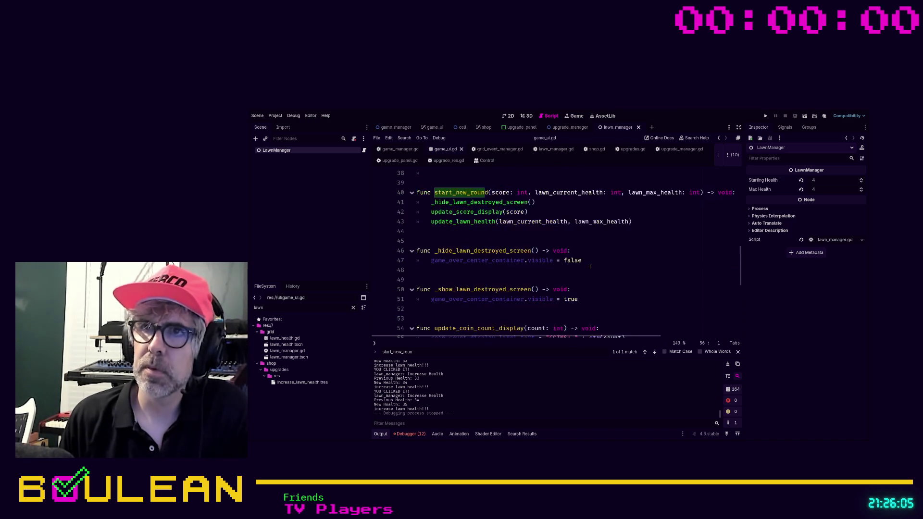
pyautogui.scroll(4, 589, 266)
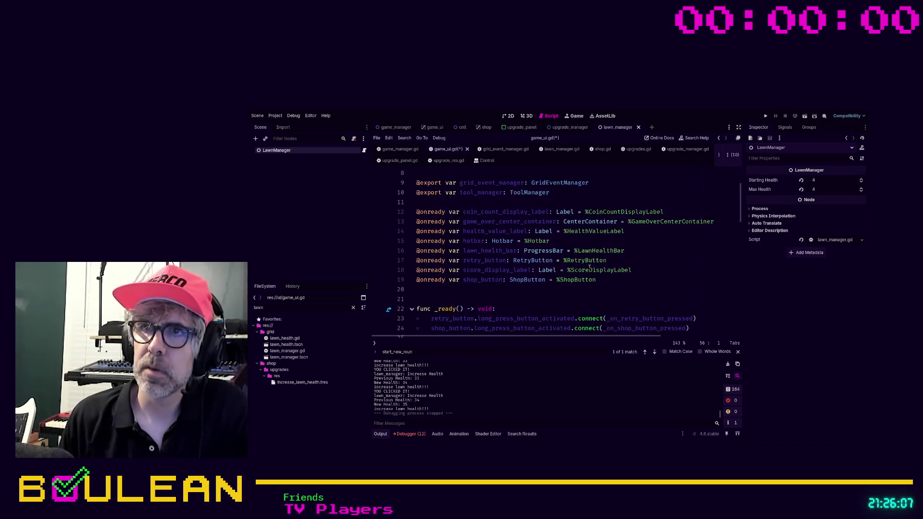
pyautogui.scroll(-1, 590, 267)
pyautogui.scroll(-17, 591, 241)
pyautogui.scroll(-2, 495, 249)
pyautogui.click(511, 287)
pyautogui.hotkey('ctrl', 's')
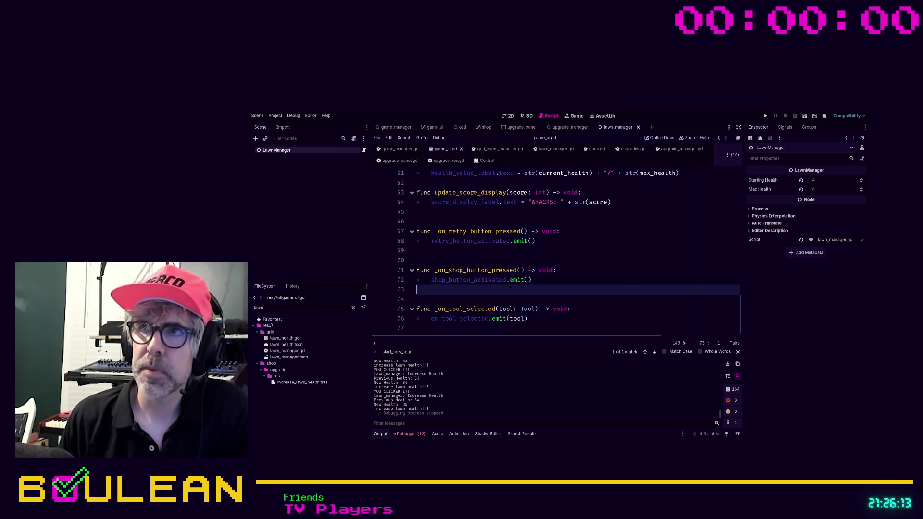
# Search all project scripts for 'print' and enlarge the results list.
pyautogui.hotkey('ctrl', 'f')
pyautogui.write('print')
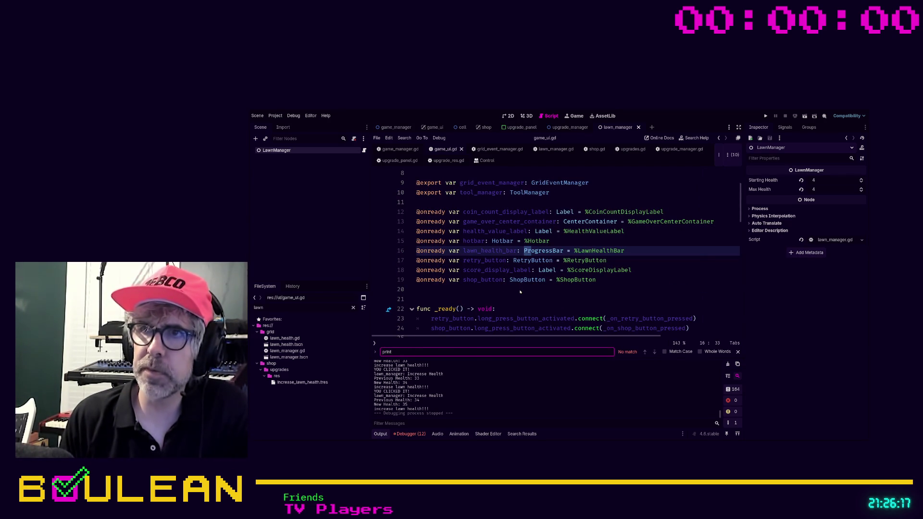
pyautogui.hotkey('ctrl', 'shift', 'f')
pyautogui.press('Return')
pyautogui.moveTo(464, 358); pyautogui.dragTo(464, 322)
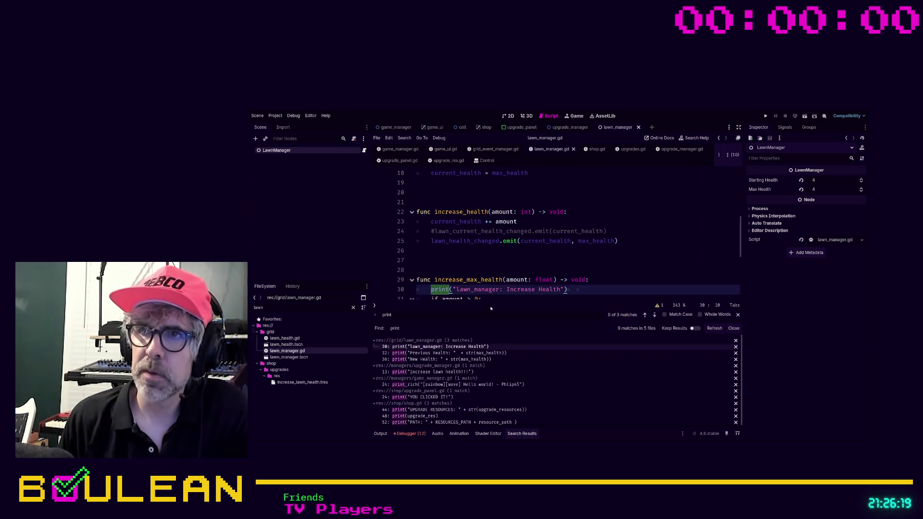
# Remove the Previous Health and New Health prints and the commented emit line from lawn_manager.gd, then save.
pyautogui.click(592, 290)
pyautogui.hotkey('shift', 'Home')
pyautogui.press('BackSpace')
pyautogui.press('BackSpace')
pyautogui.press('Down')
pyautogui.press('Down')
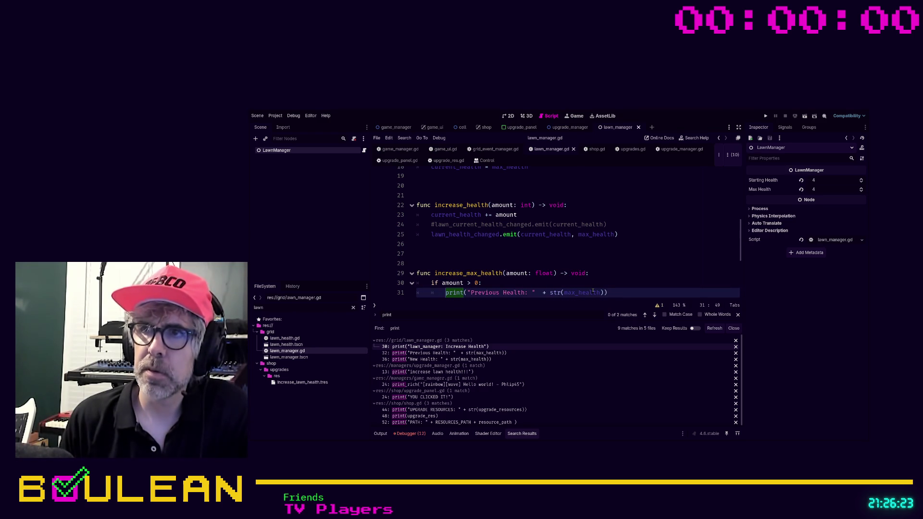
pyautogui.hotkey('shift', 'Home')
pyautogui.hotkey('shift', 'Home')
pyautogui.press('BackSpace')
pyautogui.press('BackSpace')
pyautogui.press('Down')
pyautogui.press('Down')
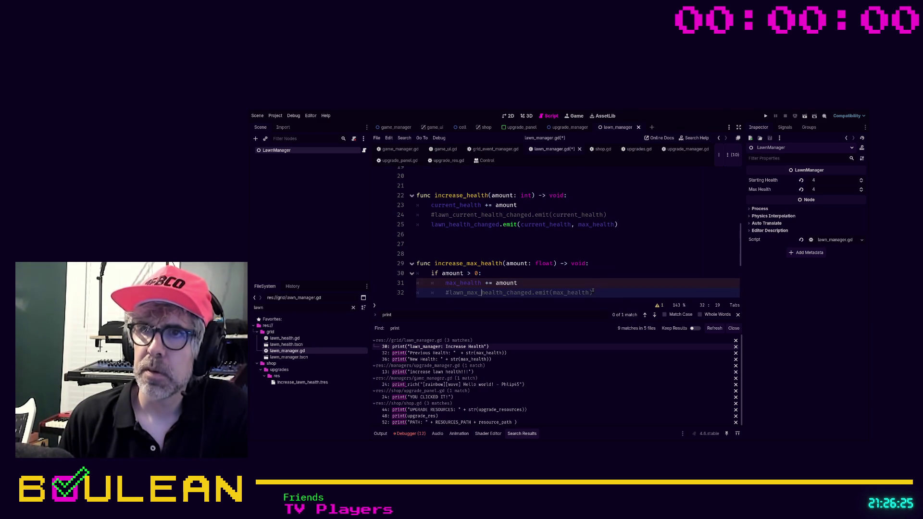
pyautogui.scroll(-1, 593, 291)
pyautogui.hotkey('shift', 'Home')
pyautogui.hotkey('shift', 'Home')
pyautogui.press('BackSpace')
pyautogui.press('BackSpace')
pyautogui.press('Down')
pyautogui.press('Down')
pyautogui.hotkey('shift', 'Home')
pyautogui.hotkey('shift', 'Home')
pyautogui.press('BackSpace')
pyautogui.press('Down')
pyautogui.press('Down')
pyautogui.press('Down')
pyautogui.press('Down')
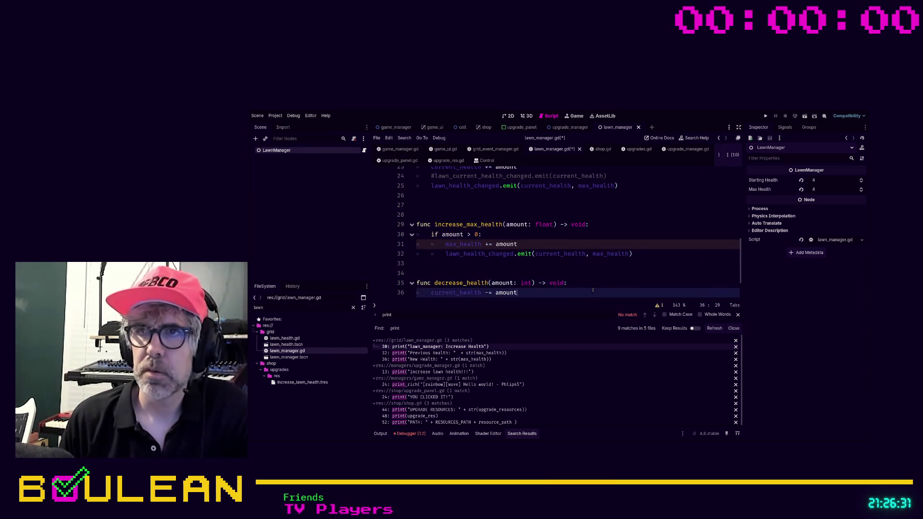
pyautogui.hotkey('ctrl', 's')
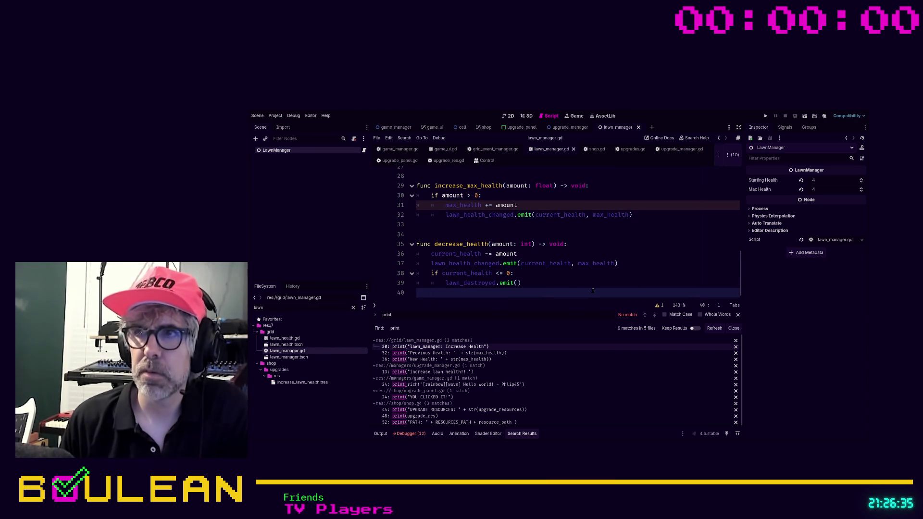
# Delete the increase lawn health print in upgrade_manager.gd, tidy blank lines, and save.
pyautogui.click(714, 328)
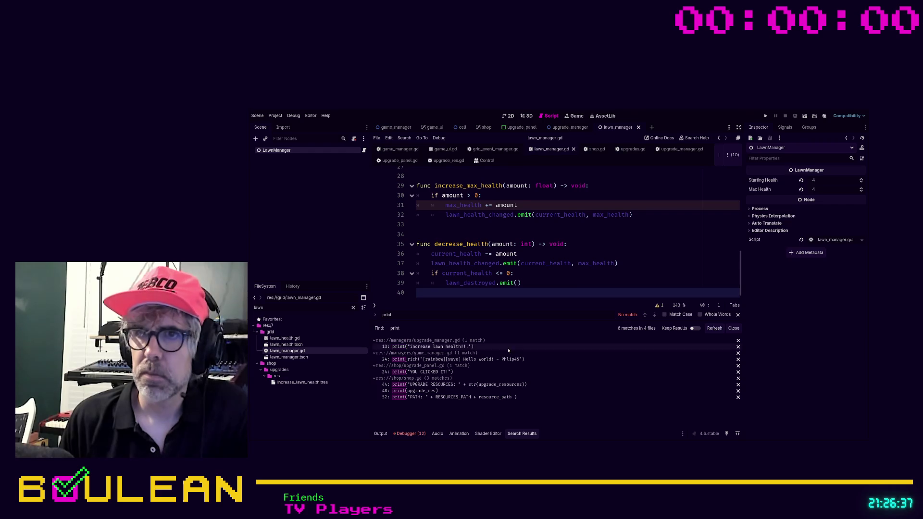
pyautogui.click(443, 347)
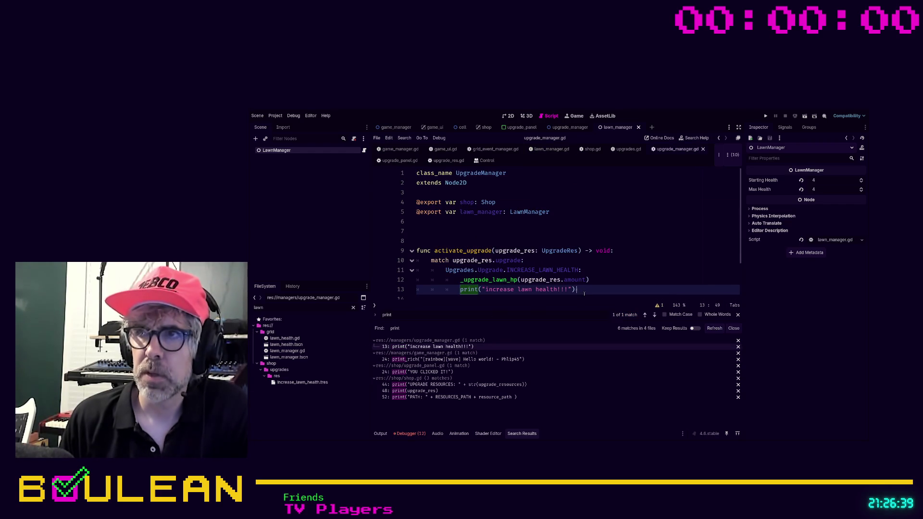
pyautogui.hotkey('shift', 'Home')
pyautogui.hotkey('shift', 'Home')
pyautogui.press('BackSpace')
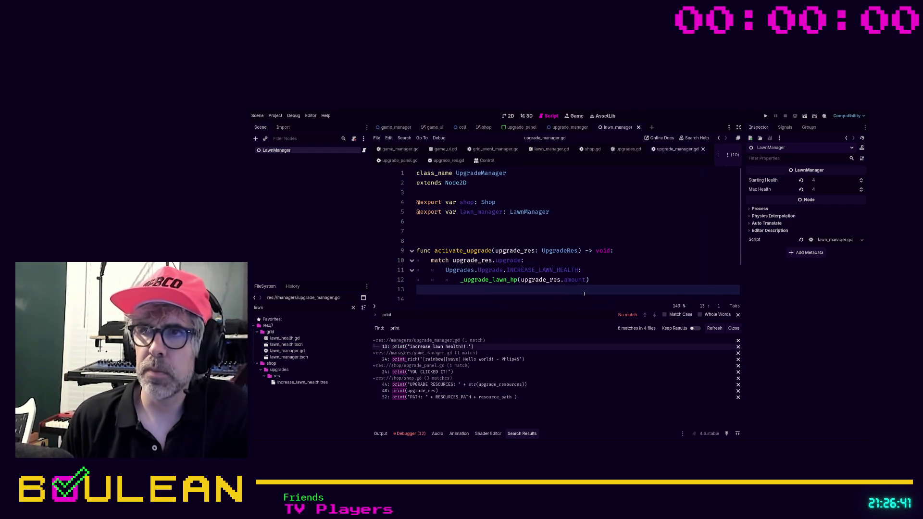
pyautogui.scroll(-1, 584, 294)
pyautogui.press('Delete')
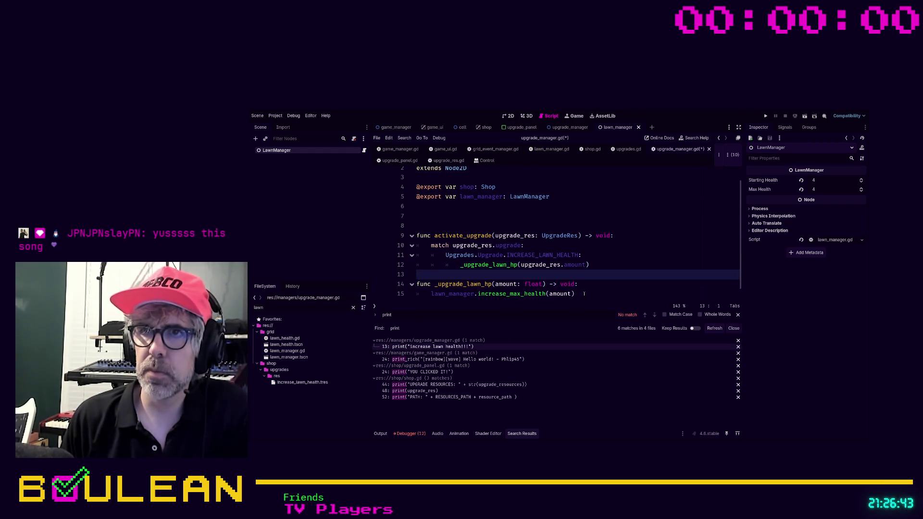
pyautogui.press('Return')
pyautogui.hotkey('ctrl', 's')
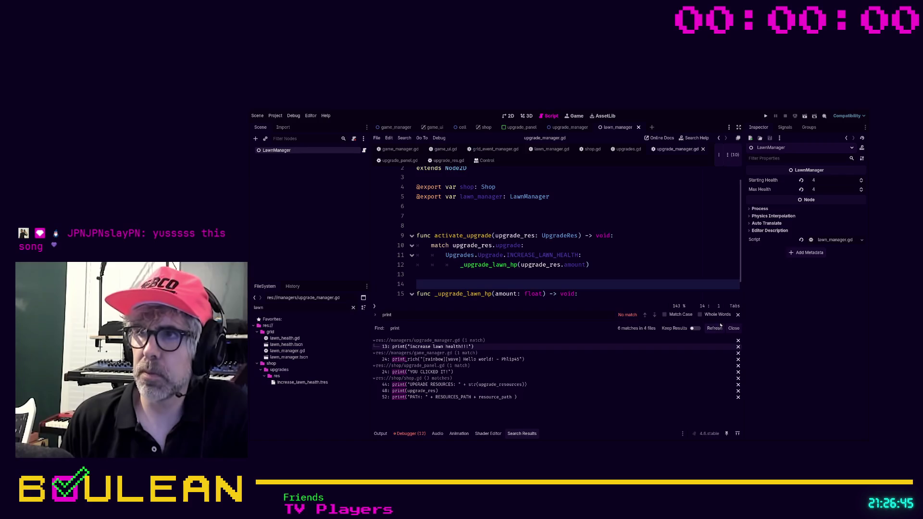
# Add '## DO NOT DELETE' comments above and below the rainbow print_rich line in game_manager.gd.
pyautogui.click(481, 346)
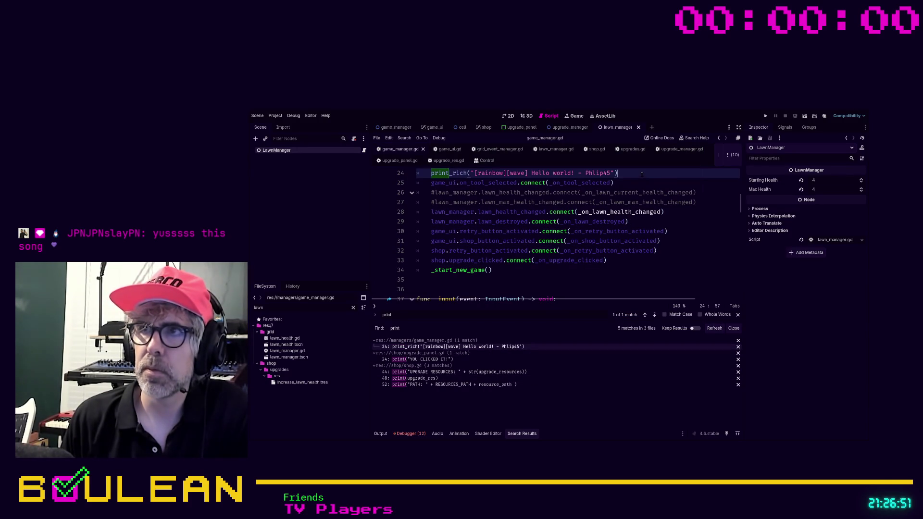
pyautogui.scroll(2, 630, 192)
pyautogui.press('Up')
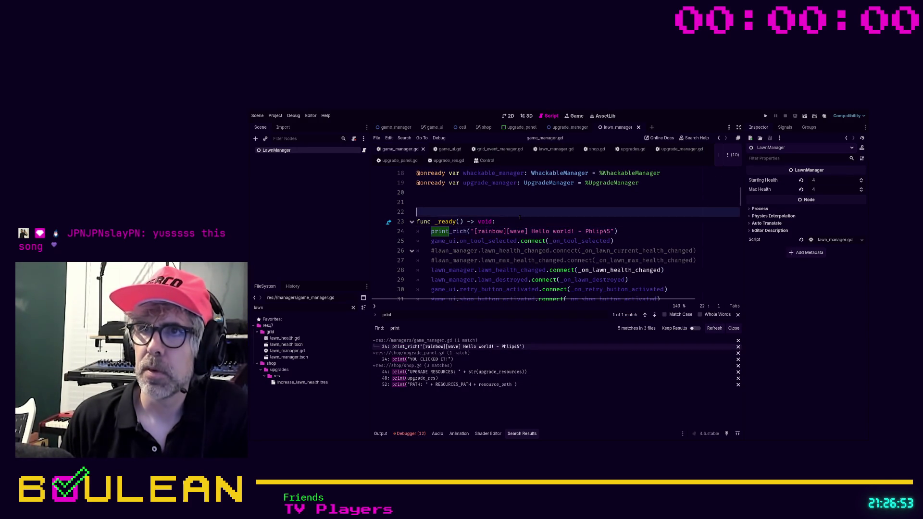
pyautogui.press('Home')
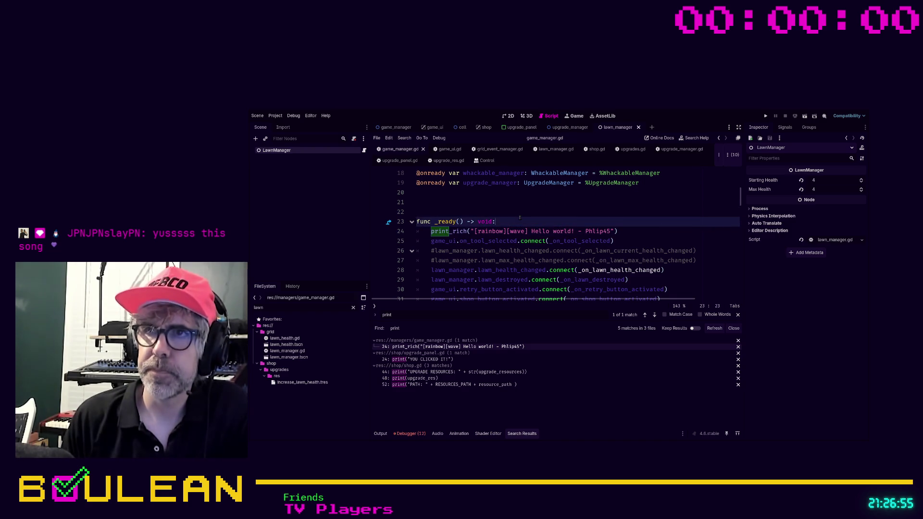
pyautogui.press('Return')
pyautogui.write('## DO NOT DELETE ##')
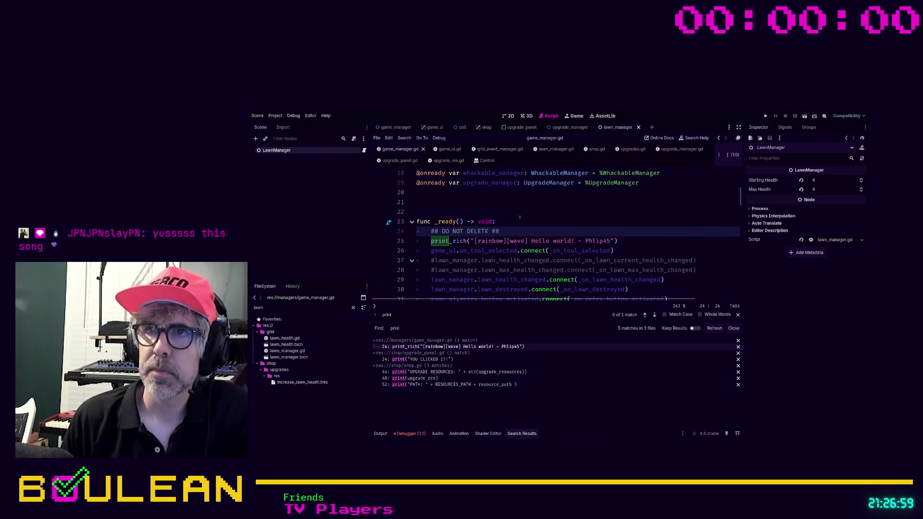
pyautogui.press('Down')
pyautogui.hotkey('ctrl', 'shift', 'Return')
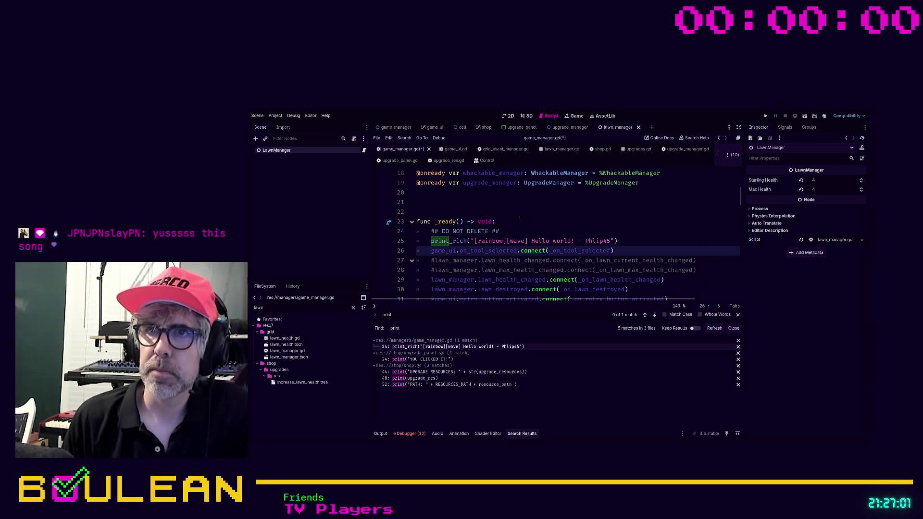
pyautogui.write('## DO NOT DELETE')
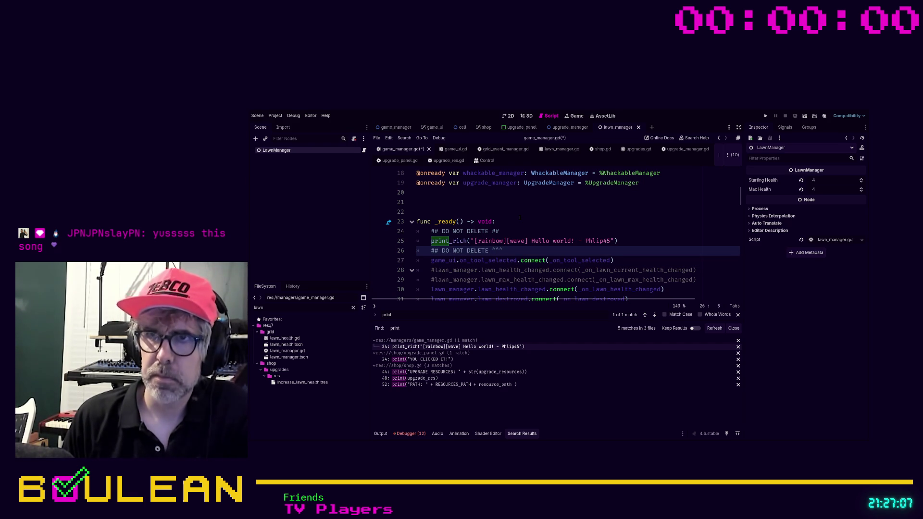
pyautogui.write('^^^')
# Delete the commented lawn_current_health_changed and lawn_max_health_changed connections and the stray handler comment.
pyautogui.press('Down')
pyautogui.press('Down')
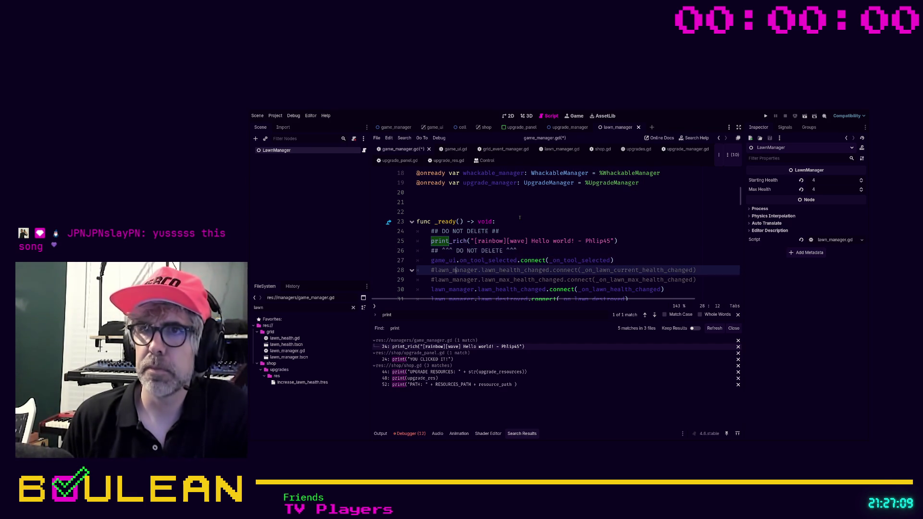
pyautogui.hotkey('ctrl', 'shift', 'k')
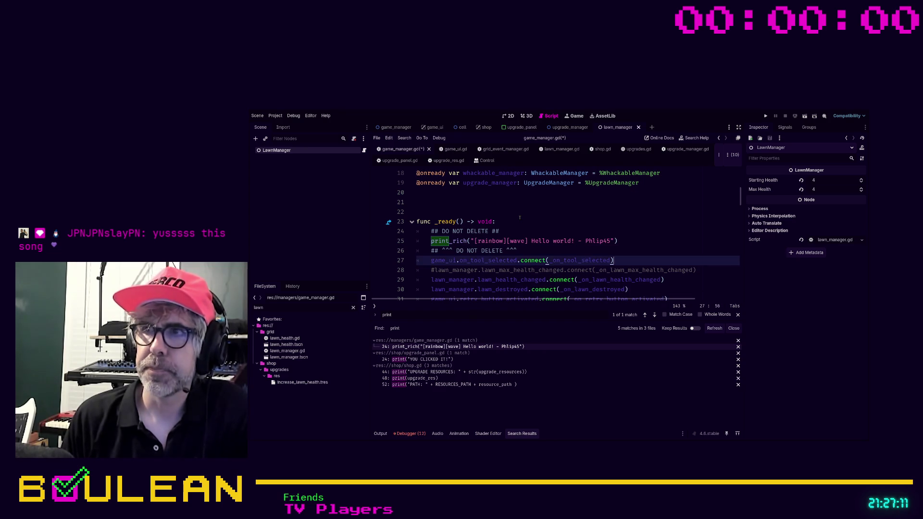
pyautogui.hotkey('ctrl', 'shift', 'k')
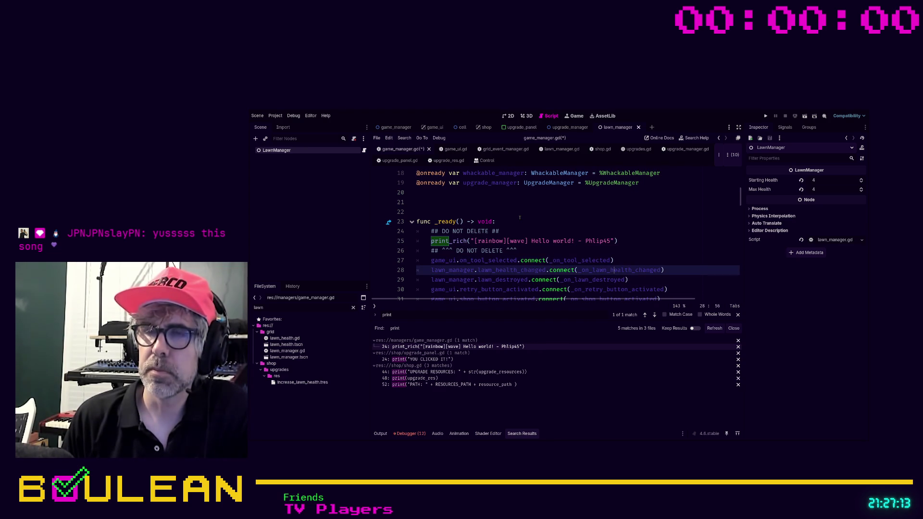
pyautogui.press('Down')
pyautogui.press('Down')
pyautogui.press('Down')
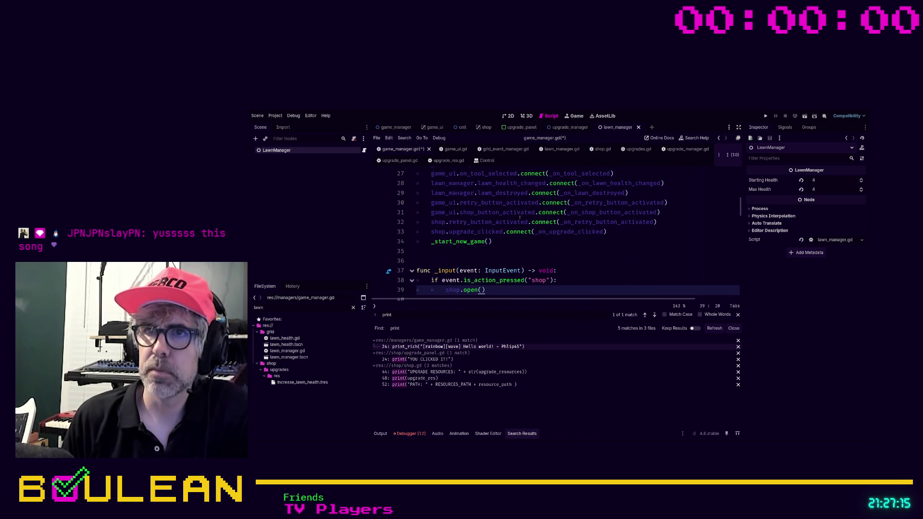
pyautogui.press('Down')
pyautogui.press('Down')
pyautogui.press('Down')
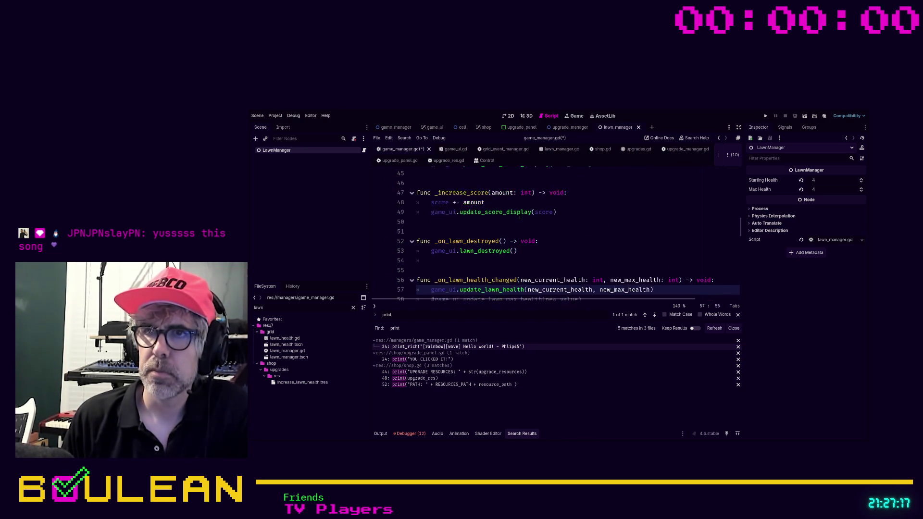
pyautogui.press('BackSpace')
pyautogui.hotkey('shift', 'Home')
pyautogui.press('BackSpace')
pyautogui.press('Down')
pyautogui.press('Down')
# Delete the old commented-out health functions and extra blank line, then save game_manager.gd.
pyautogui.hotkey('shift', 'Down')
pyautogui.hotkey('shift', 'Down')
pyautogui.hotkey('shift', 'Down')
pyautogui.hotkey('shift', 'Down')
pyautogui.hotkey('shift', 'Down')
pyautogui.hotkey('shift', 'Down')
pyautogui.hotkey('shift', 'Up')
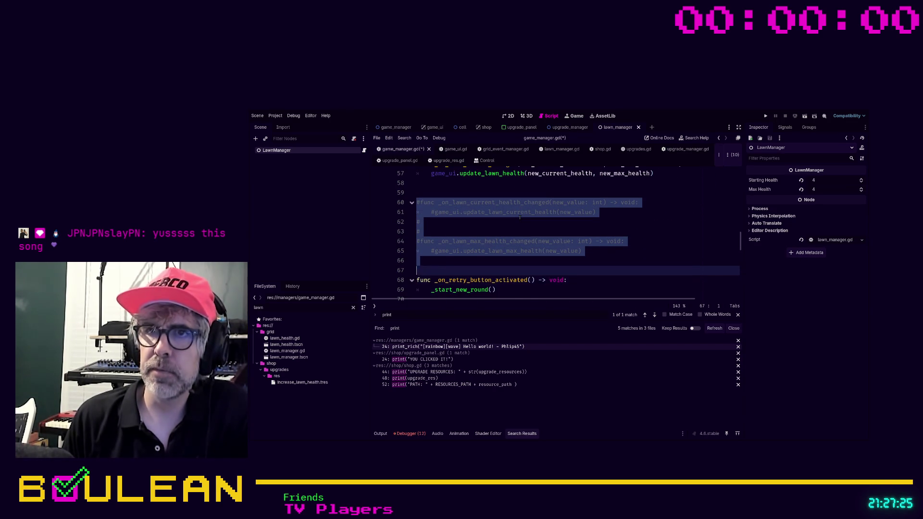
pyautogui.press('BackSpace')
pyautogui.press('BackSpace')
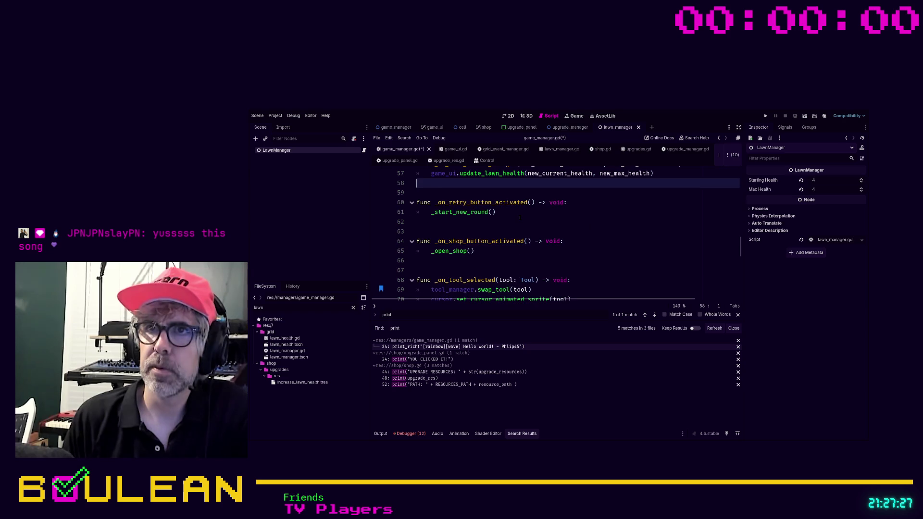
pyautogui.press('Down')
pyautogui.press('Down')
pyautogui.press('Down')
pyautogui.press('Down')
pyautogui.press('Down')
pyautogui.press('Down')
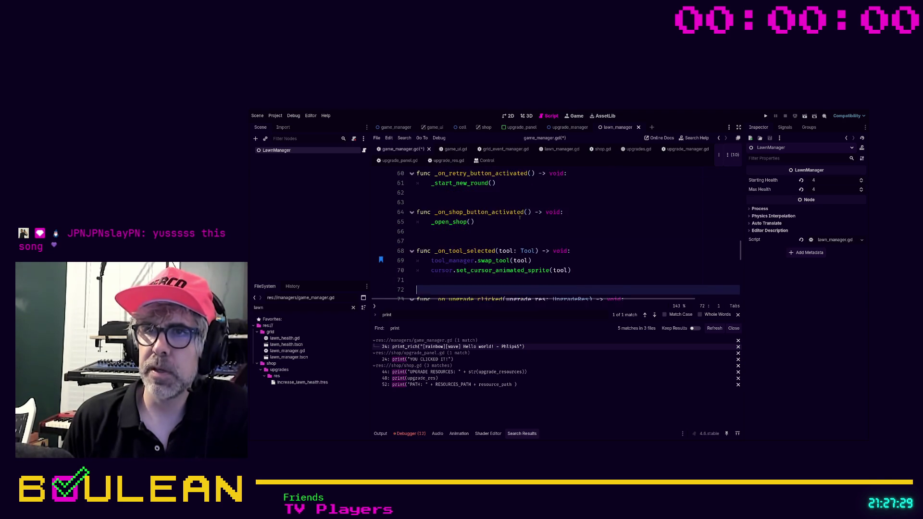
pyautogui.press('Down')
pyautogui.press('Down')
pyautogui.press('Down')
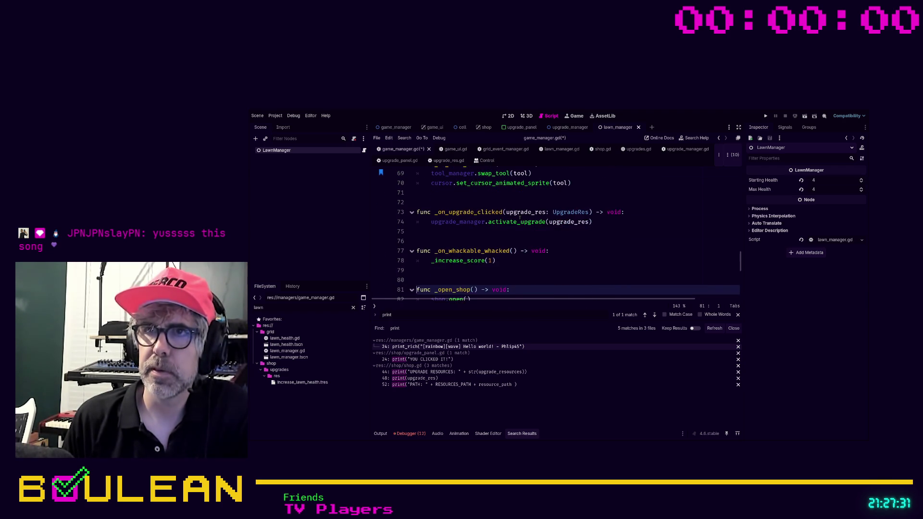
pyautogui.press('Down')
pyautogui.press('Down')
pyautogui.press('Down')
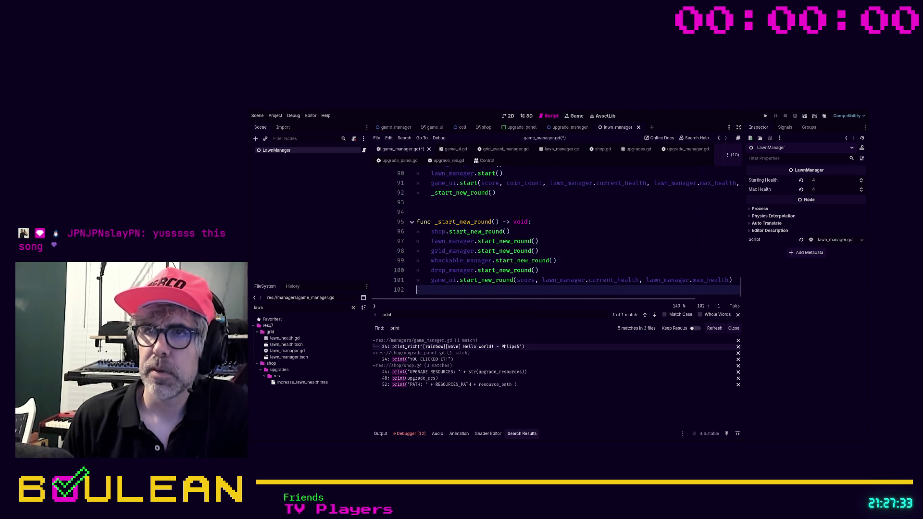
pyautogui.hotkey('ctrl', 's')
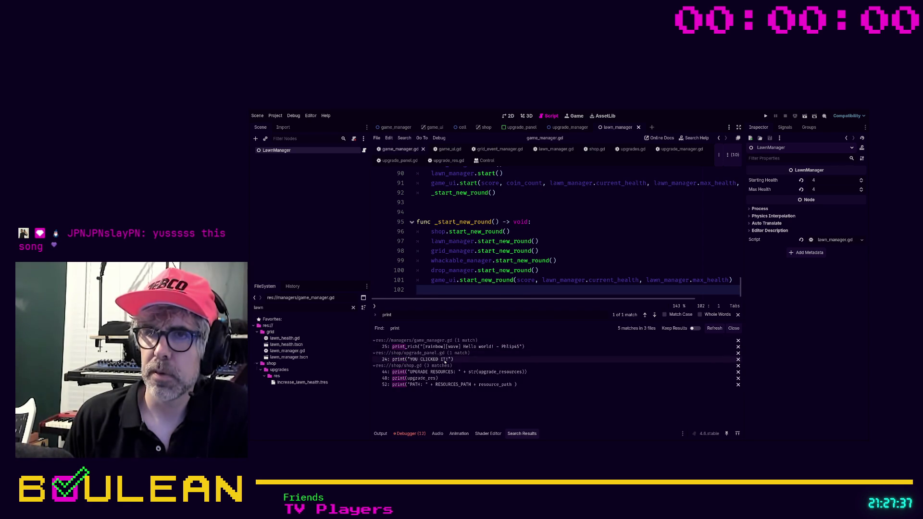
# Delete the YOU CLICKED IT debug print from upgrade_panel.gd and save it.
pyautogui.click(461, 359)
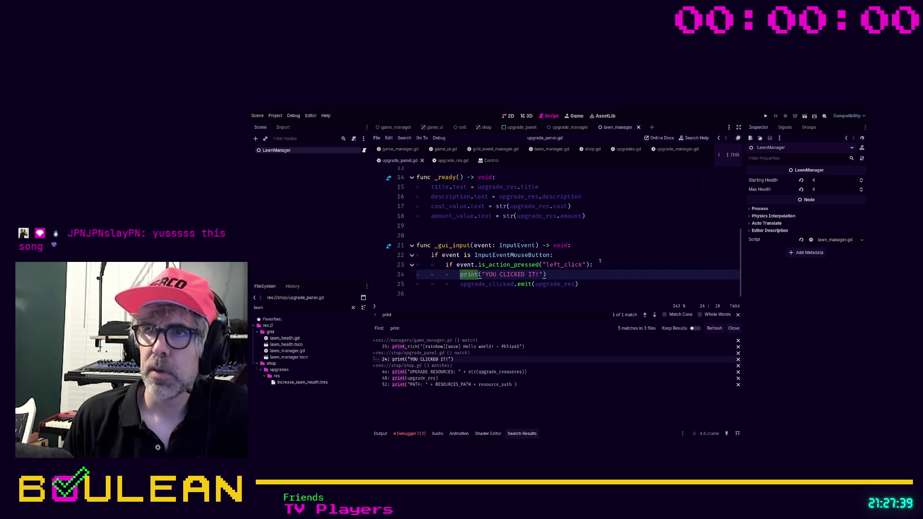
pyautogui.press('End')
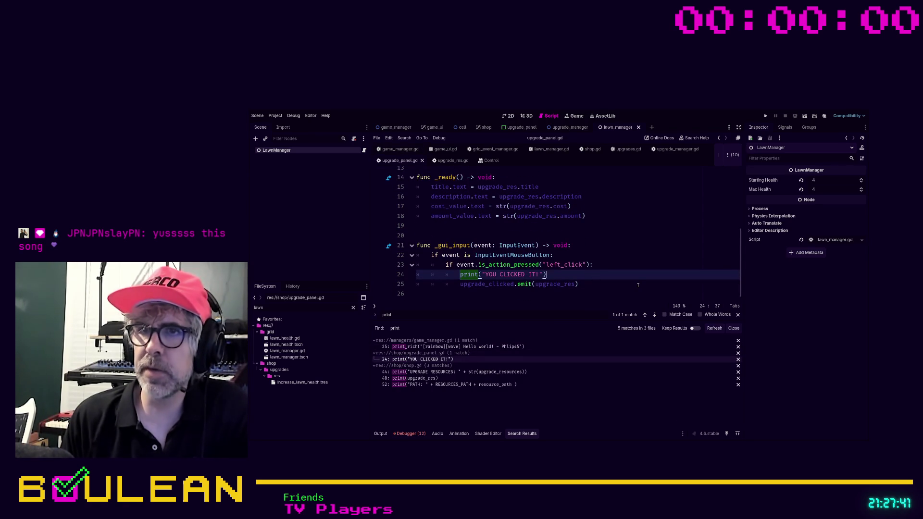
pyautogui.hotkey('shift', 'Home')
pyautogui.hotkey('shift', 'Home')
pyautogui.press('BackSpace')
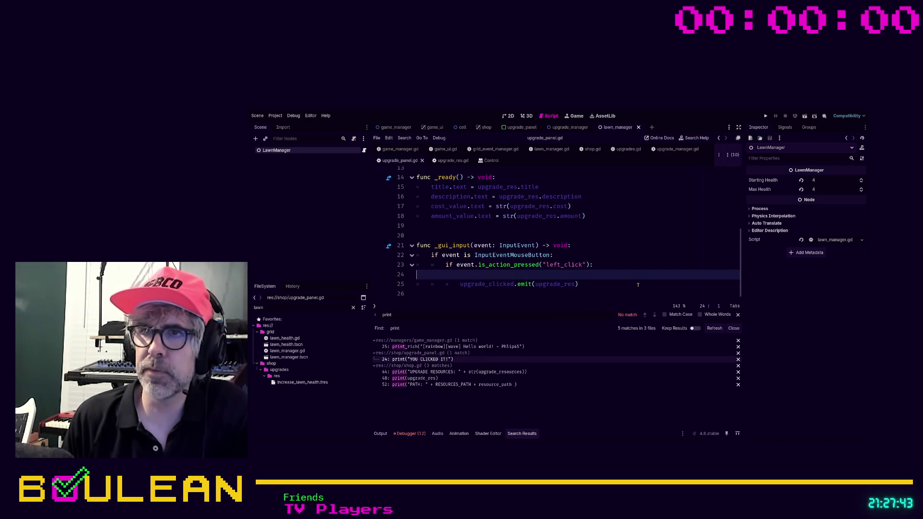
pyautogui.press('BackSpace')
pyautogui.press('Down')
pyautogui.press('Down')
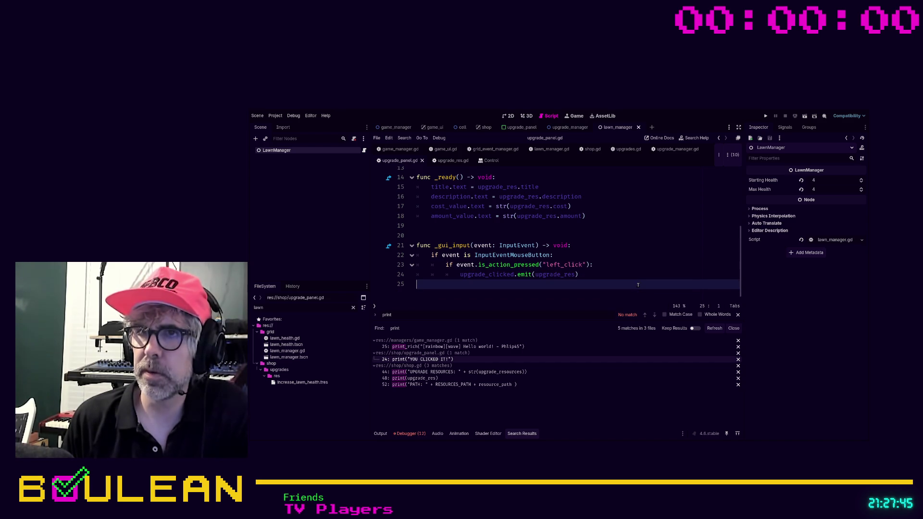
pyautogui.press('BackSpace')
pyautogui.hotkey('ctrl', 's')
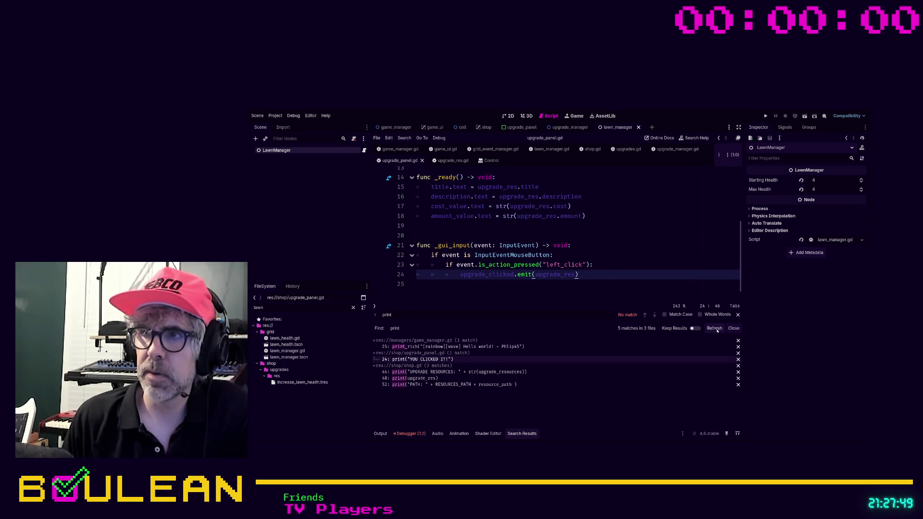
# Delete the UPGRADE RESOURCES and PATH print lines from shop.gd and save it.
pyautogui.click(425, 362)
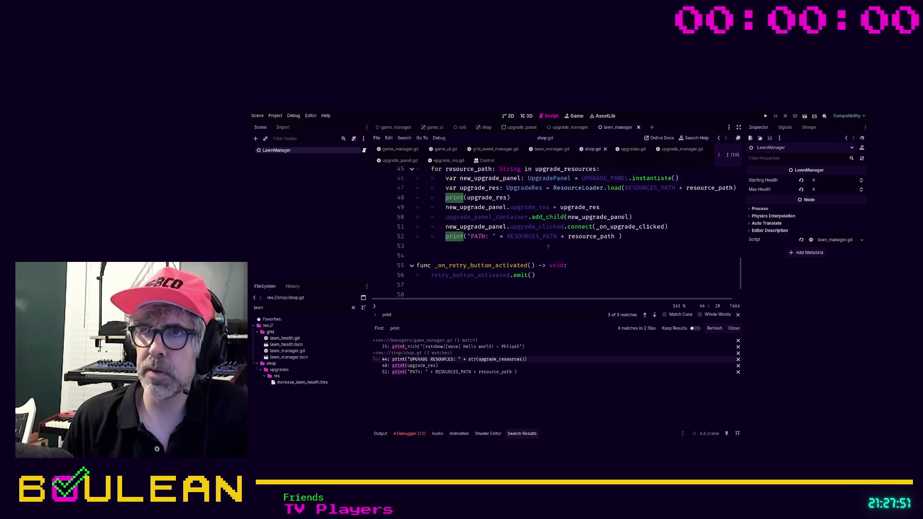
pyautogui.scroll(-1, 621, 226)
pyautogui.click(645, 218)
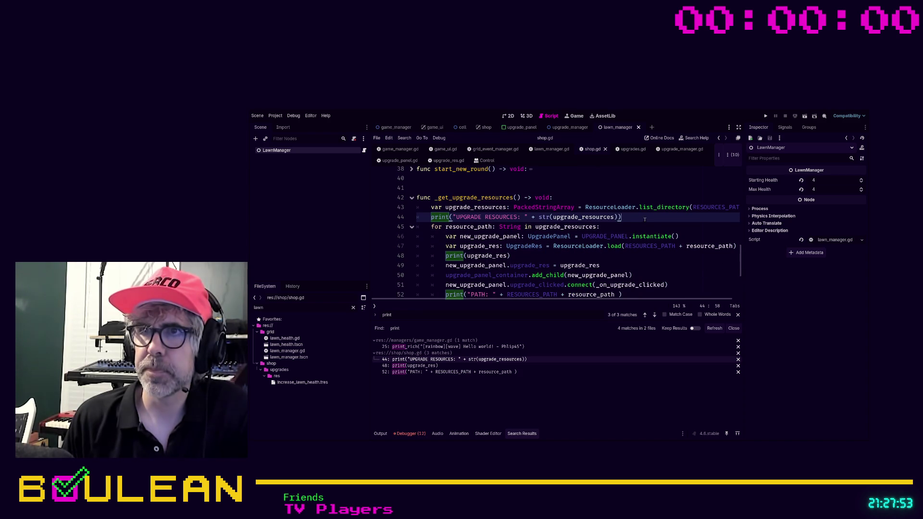
pyautogui.hotkey('shift', 'Home')
pyautogui.hotkey('shift', 'Home')
pyautogui.press('BackSpace')
pyautogui.press('BackSpace')
pyautogui.press('Down')
pyautogui.press('Down')
pyautogui.press('Down')
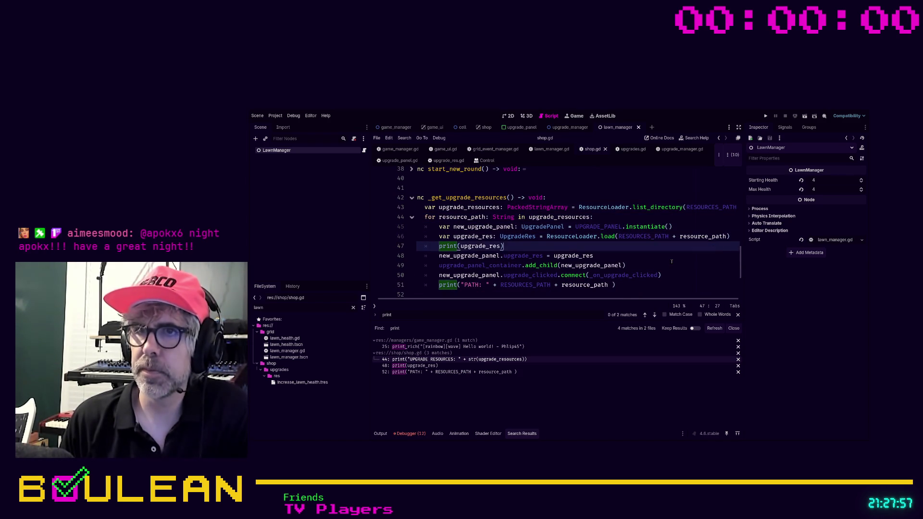
pyautogui.press('Down')
pyautogui.press('Down')
pyautogui.press('Down')
pyautogui.hotkey('shift', 'Home')
pyautogui.hotkey('shift', 'Home')
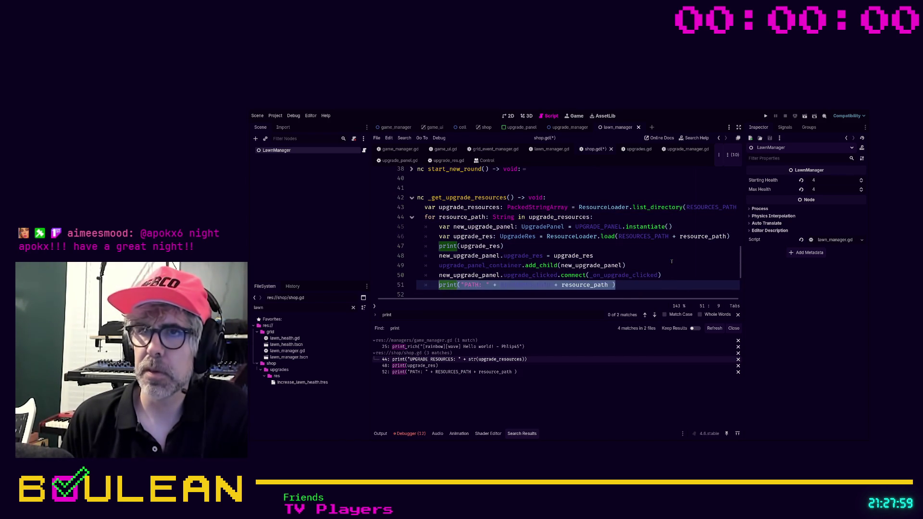
pyautogui.press('BackSpace')
pyautogui.press('Down')
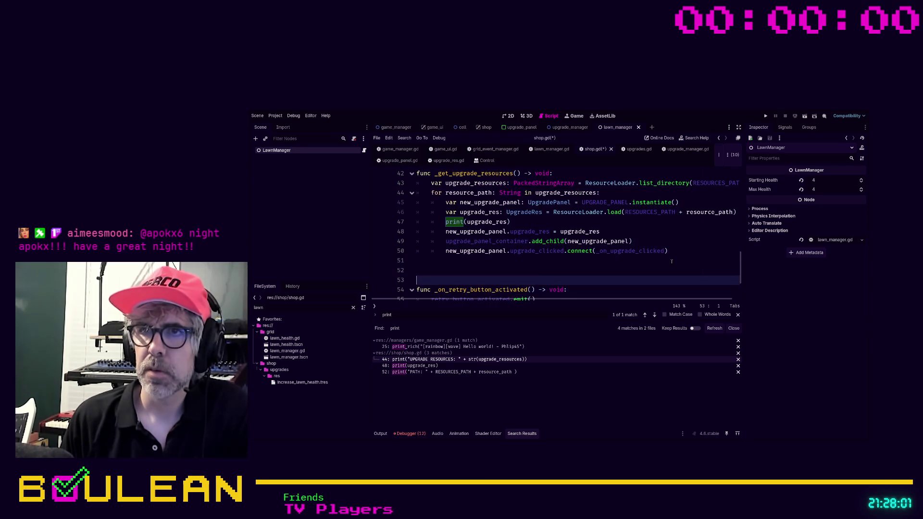
pyautogui.hotkey('ctrl', 's')
# Rerun the print search and delete the print(upgrade_res) debug line.
pyautogui.click(714, 328)
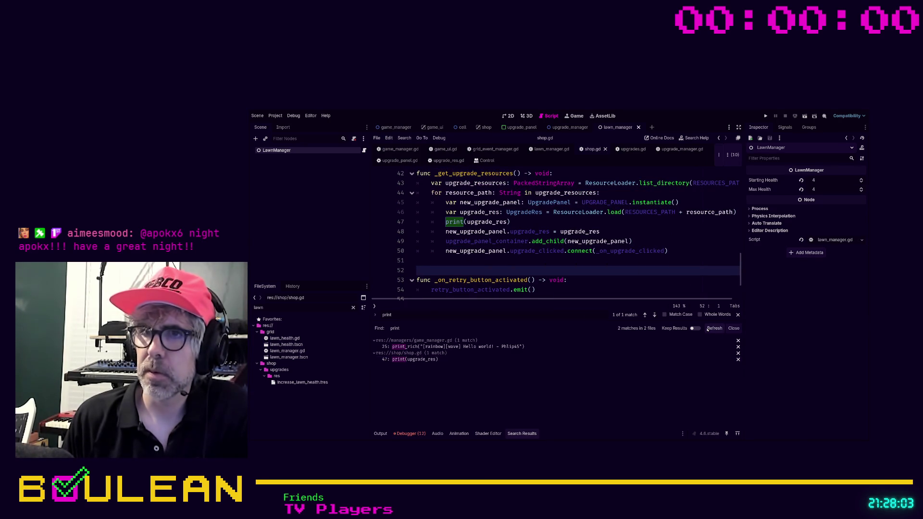
pyautogui.click(423, 347)
pyautogui.click(419, 360)
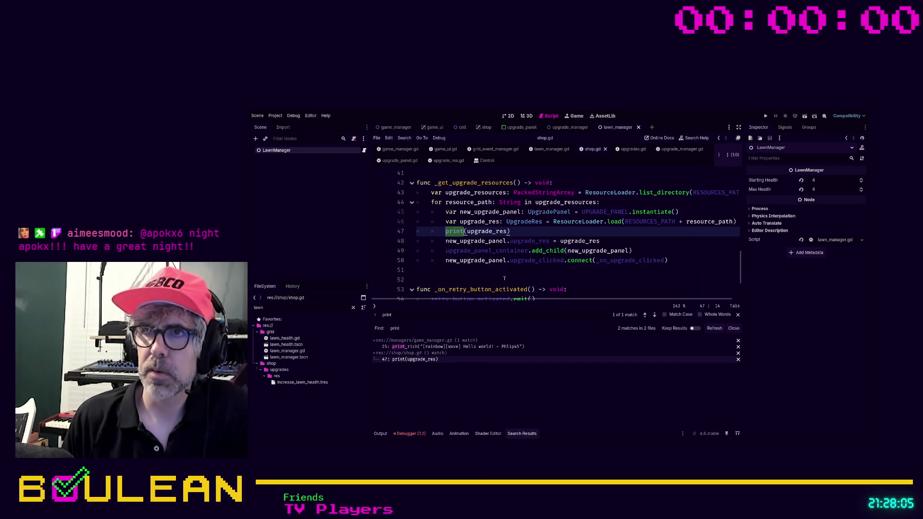
pyautogui.press('End')
pyautogui.hotkey('shift', 'Home')
pyautogui.hotkey('shift', 'Home')
pyautogui.press('BackSpace')
pyautogui.press('BackSpace')
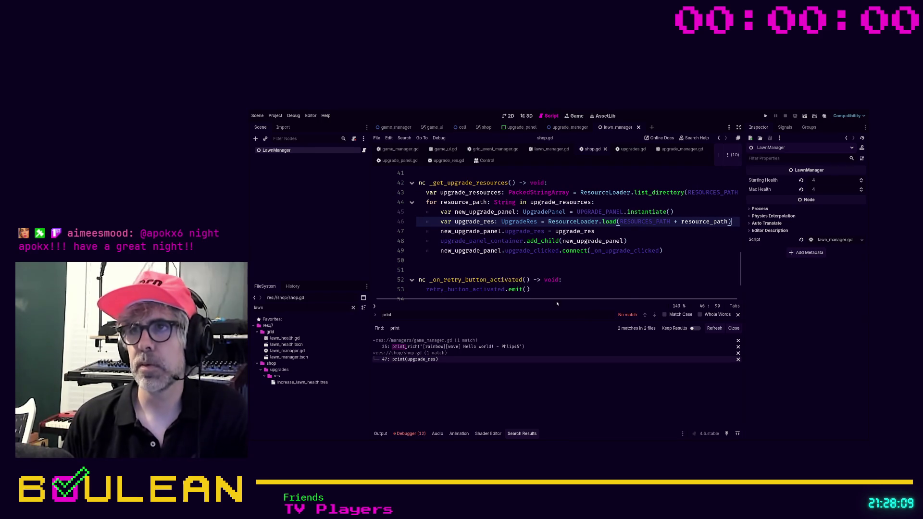
pyautogui.scroll(10, 494, 245)
pyautogui.scroll(-9, 486, 208)
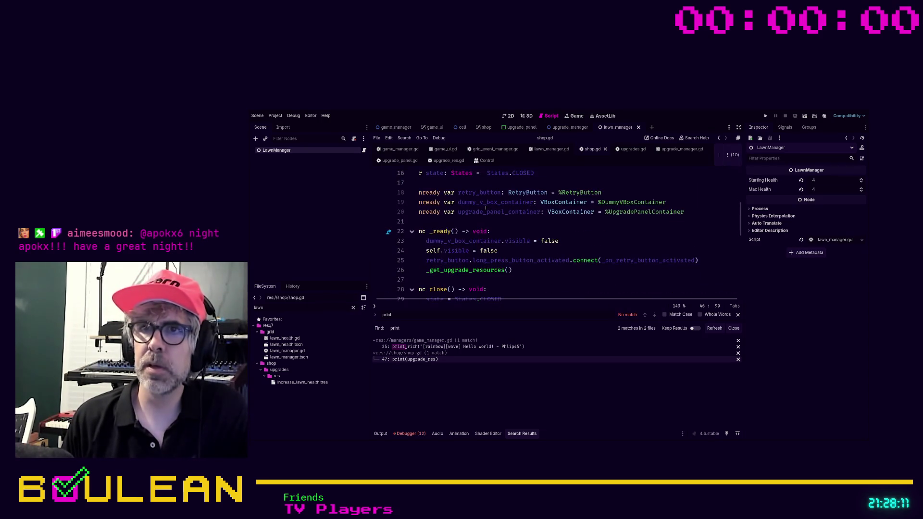
pyautogui.scroll(-3, 478, 207)
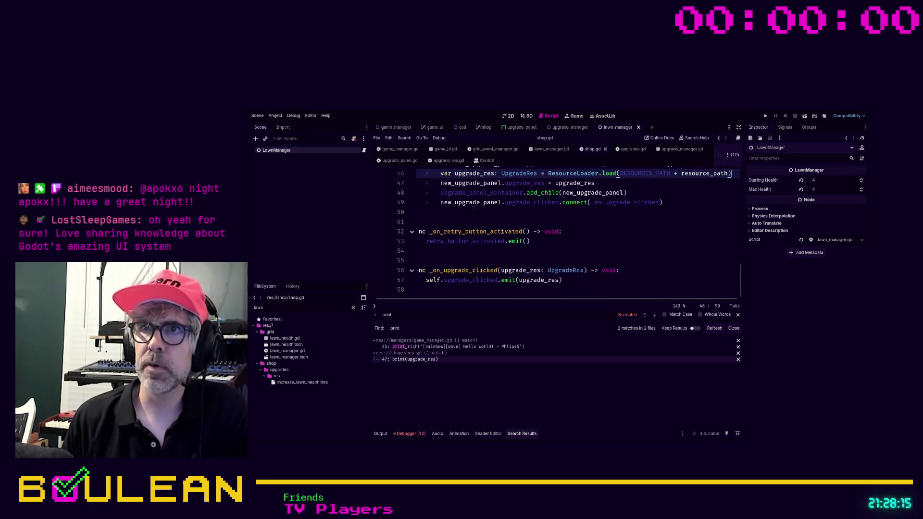
# Switch to game_manager.gd and scroll back up to line 1.
pyautogui.hotkey('alt', 'Left')
pyautogui.scroll(-15, 473, 209)
pyautogui.scroll(5, 474, 210)
pyautogui.scroll(12, 474, 207)
pyautogui.scroll(6, 473, 208)
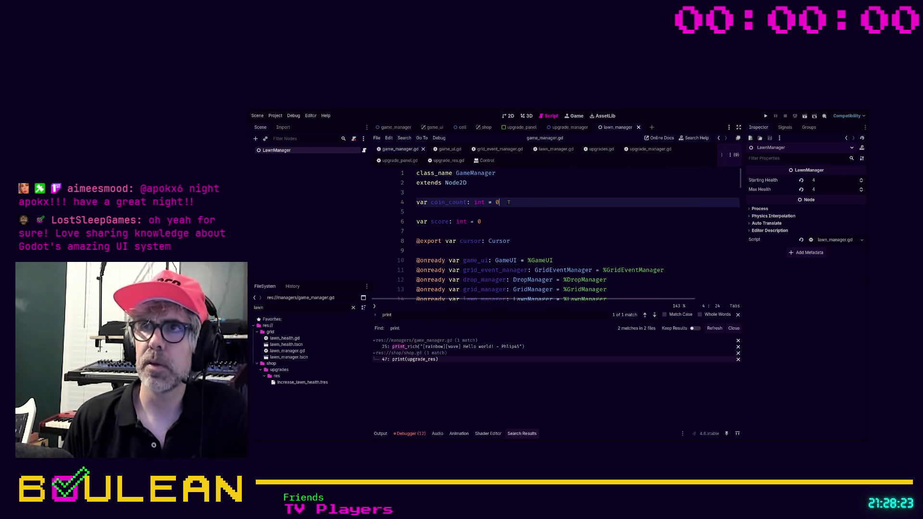
# Close the game_manager.gd and upgrade_panel.gd scripts.
pyautogui.hotkey('ctrl', 'w')
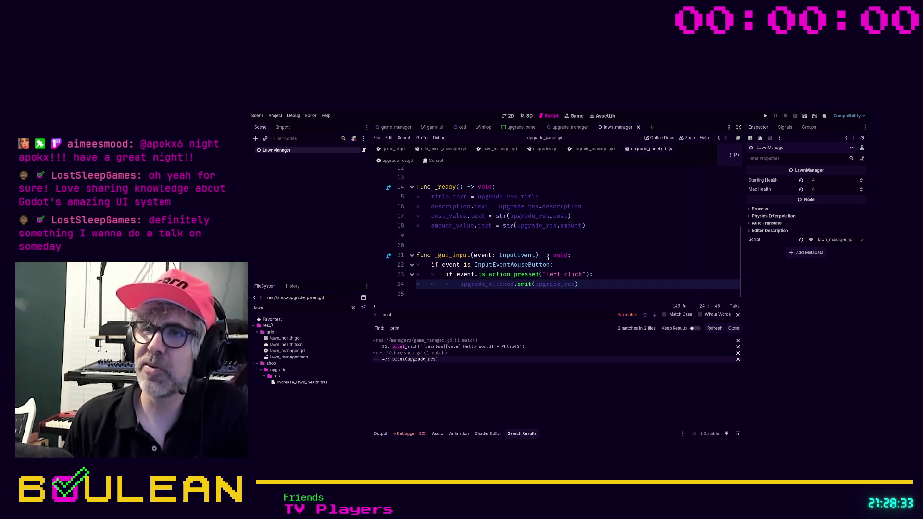
pyautogui.scroll(4, 527, 264)
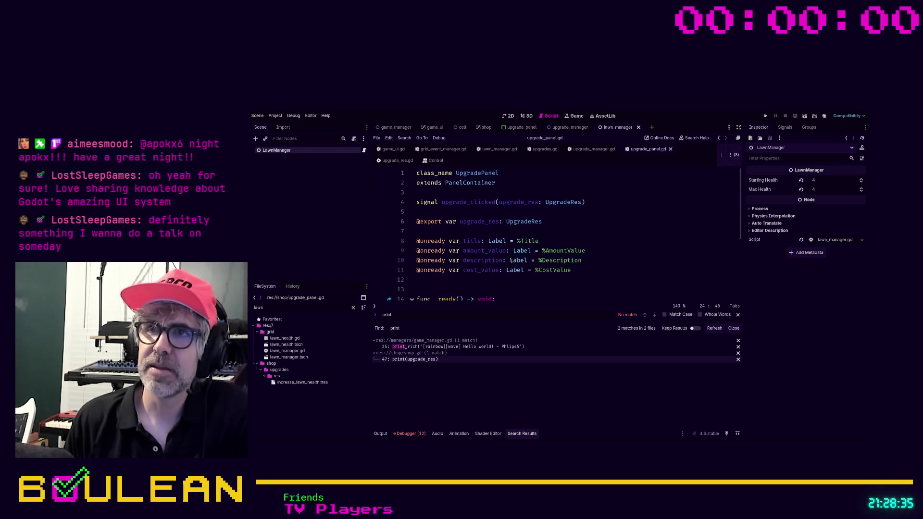
pyautogui.click(578, 224)
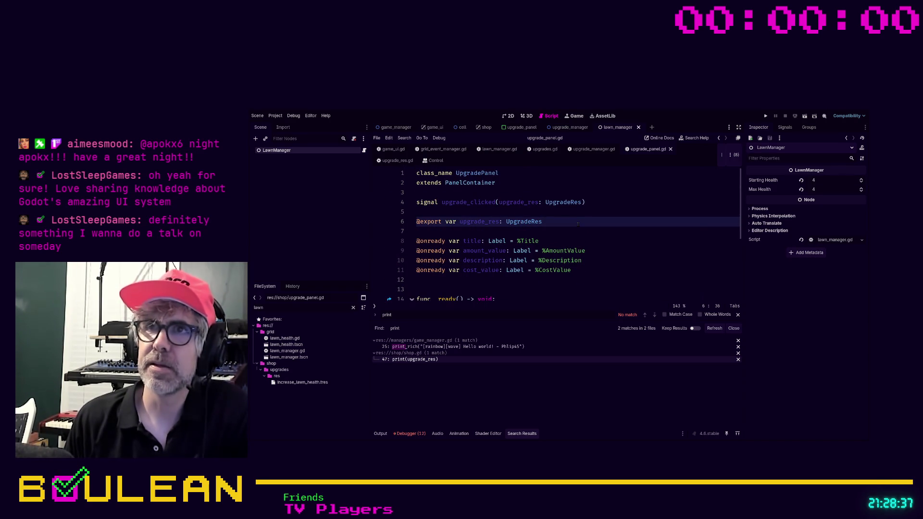
pyautogui.hotkey('ctrl', 'w')
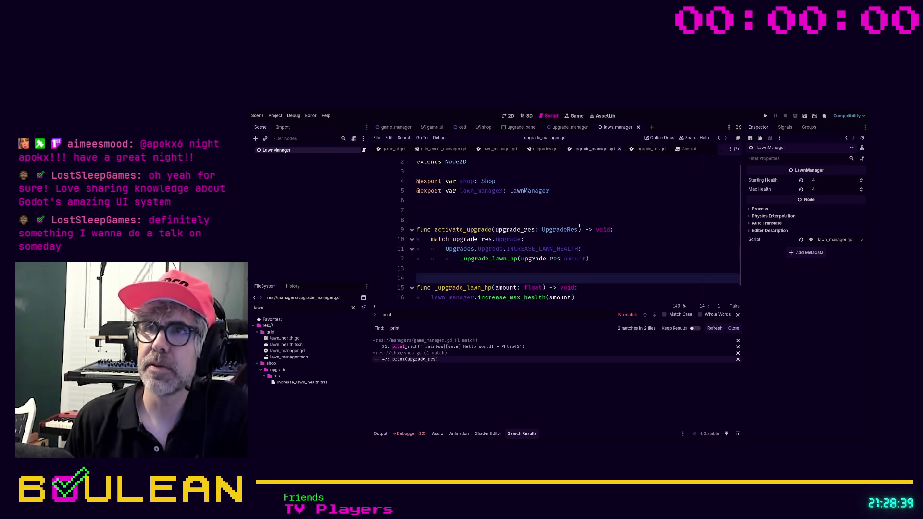
# Remove the extra blank line after the exports in upgrade_manager.gd, save, and close it.
pyautogui.scroll(-1, 513, 200)
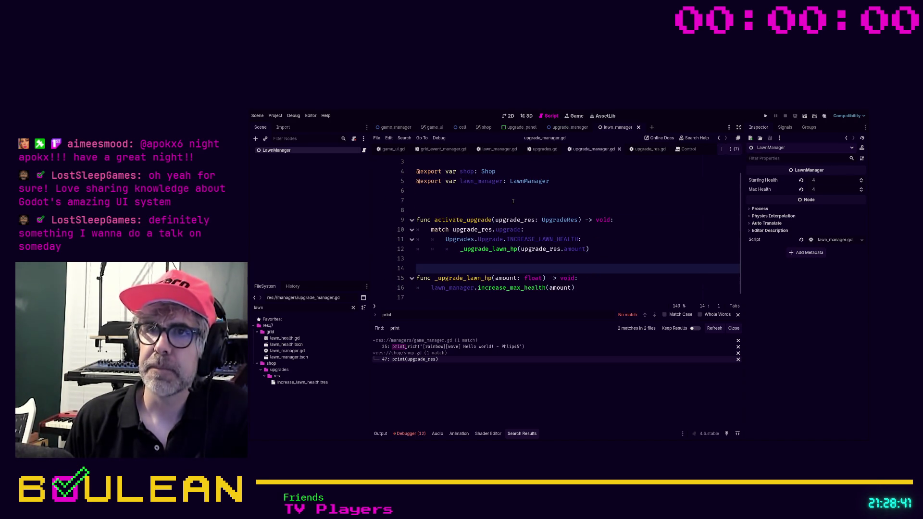
pyautogui.scroll(2, 499, 210)
pyautogui.click(460, 220)
pyautogui.press('BackSpace')
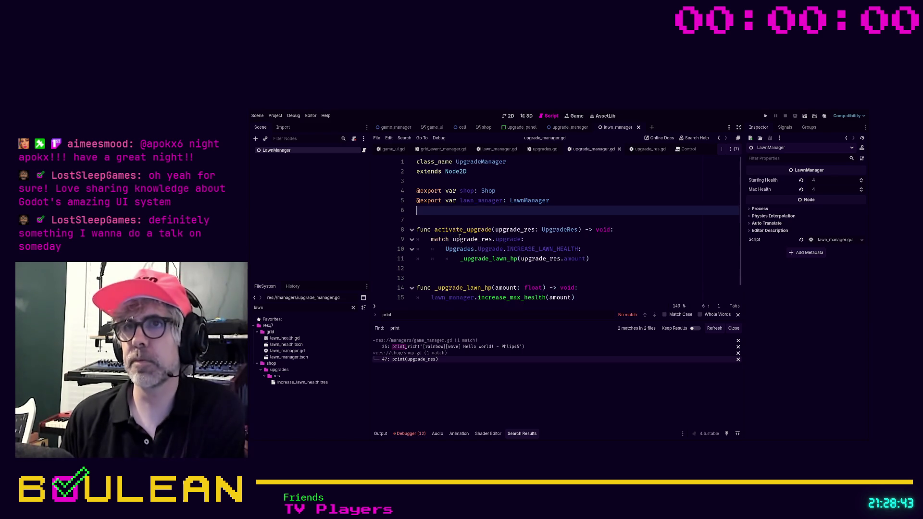
pyautogui.hotkey('ctrl', 's')
pyautogui.hotkey('ctrl', 'w')
# Delete the commented-out emit line and extra blank lines in lawn_manager.gd, then save.
pyautogui.scroll(-1, 481, 210)
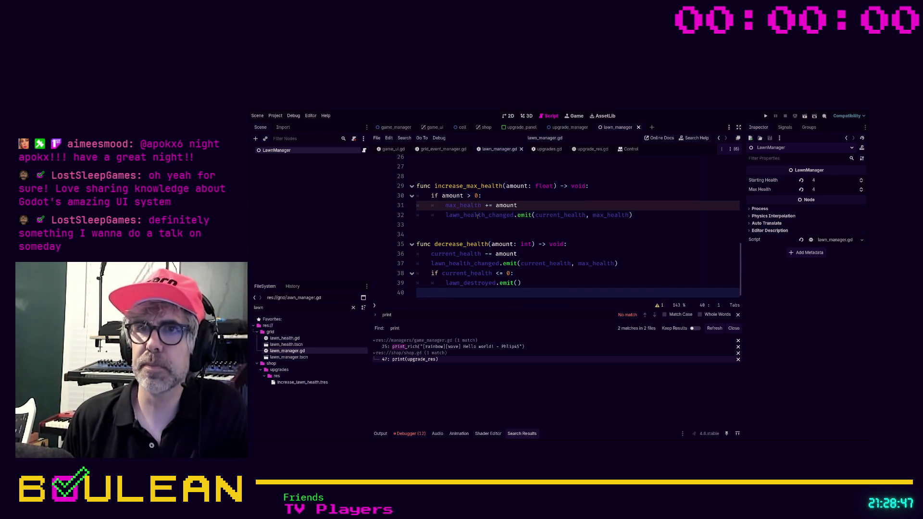
pyautogui.scroll(3, 478, 215)
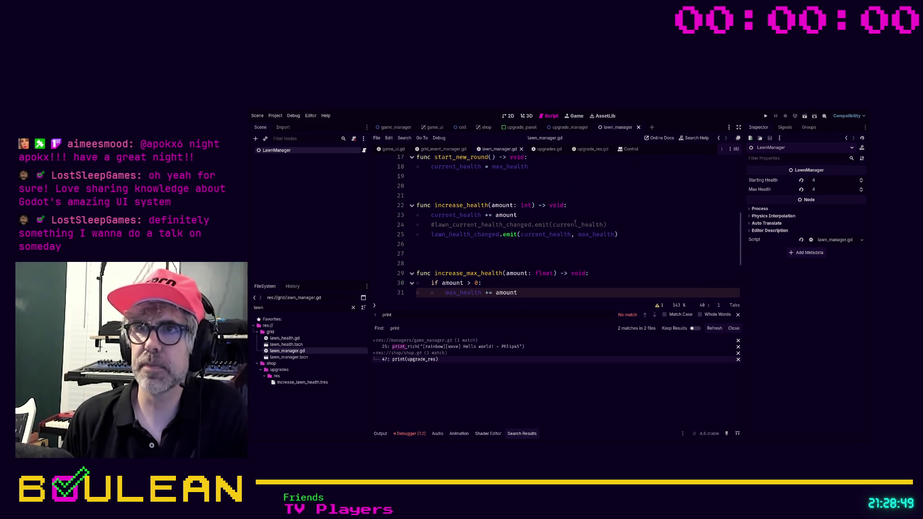
pyautogui.click(613, 224)
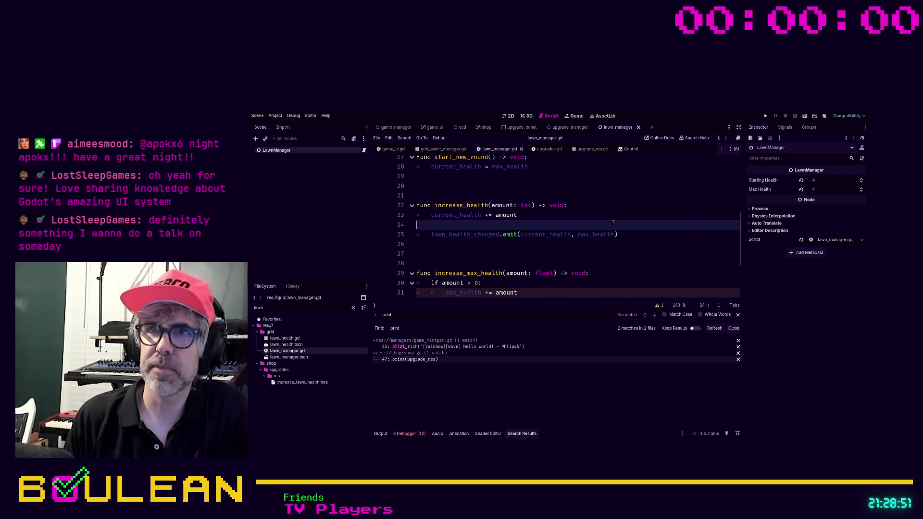
pyautogui.hotkey('ctrl', 'shift', 'k')
pyautogui.press('Down')
pyautogui.press('Down')
pyautogui.hotkey('ctrl', 'shift', 'k')
pyautogui.press('Up')
pyautogui.press('Up')
pyautogui.press('Up')
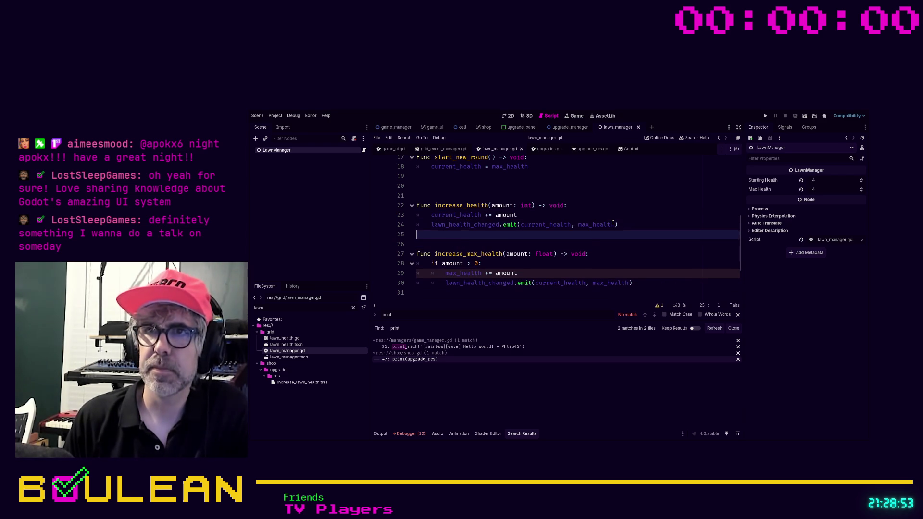
pyautogui.hotkey('ctrl', 'shift', 'k')
pyautogui.press('Up')
pyautogui.press('Up')
pyautogui.press('Up')
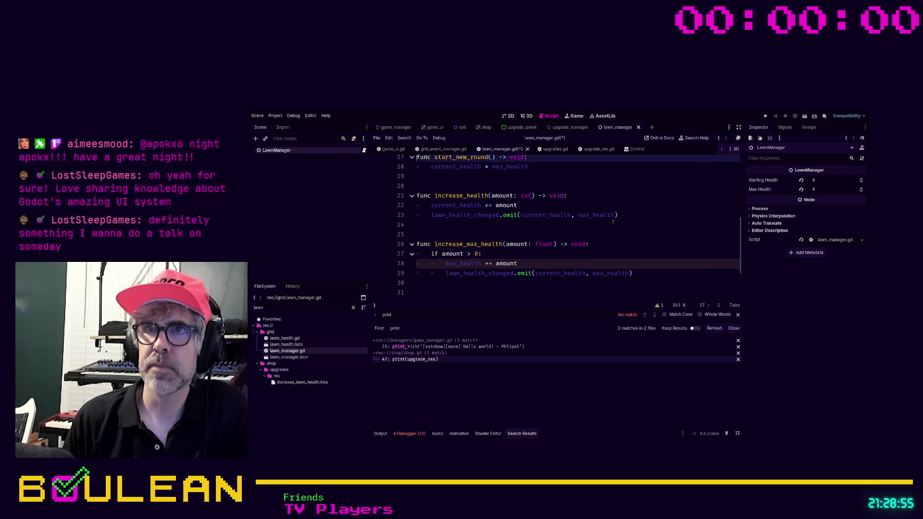
pyautogui.hotkey('ctrl', 's')
# Review lawn_manager.gd to the end, remove the trailing empty line, and close it to reveal game_ui.gd.
pyautogui.press('Up')
pyautogui.press('Up')
pyautogui.press('Up')
pyautogui.press('Up')
pyautogui.press('Up')
pyautogui.press('Up')
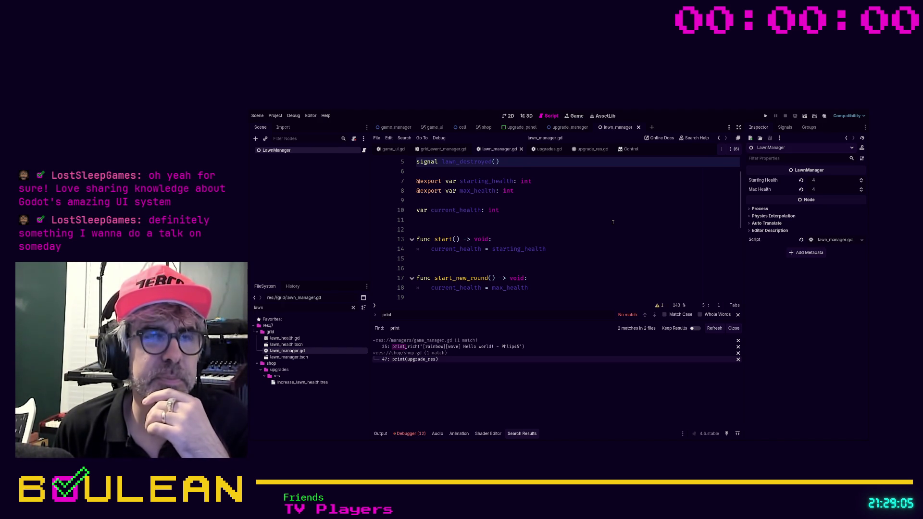
pyautogui.press('Up')
pyautogui.press('Up')
pyautogui.press('Up')
pyautogui.press('Up')
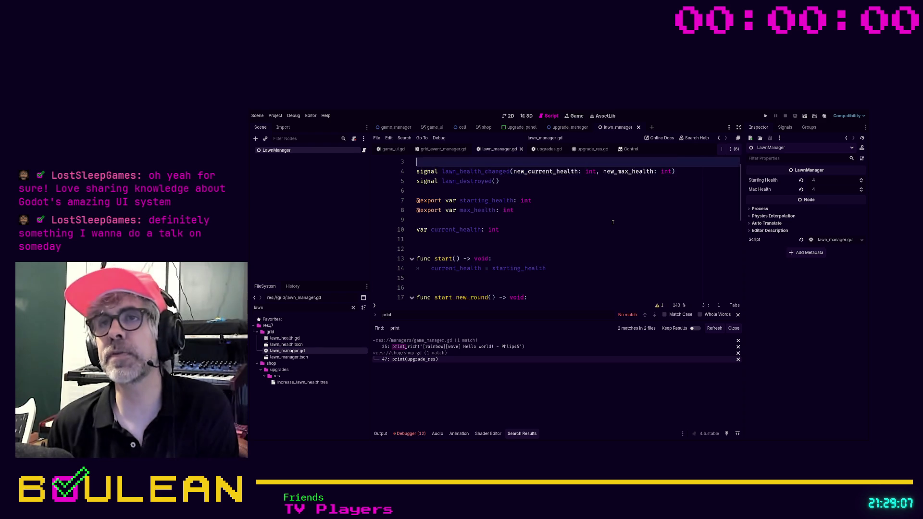
pyautogui.press('Down')
pyautogui.press('Down')
pyautogui.press('Down')
pyautogui.press('Down')
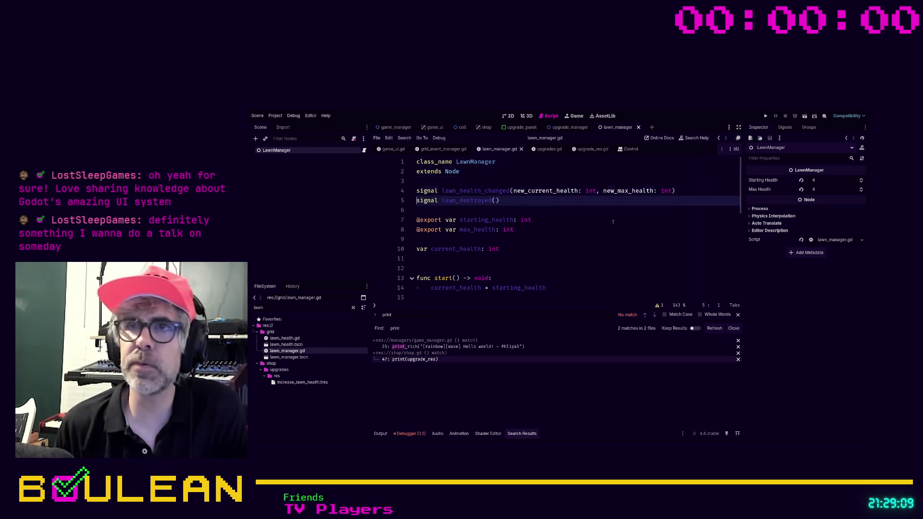
pyautogui.press('Down')
pyautogui.press('Down')
pyautogui.press('Down')
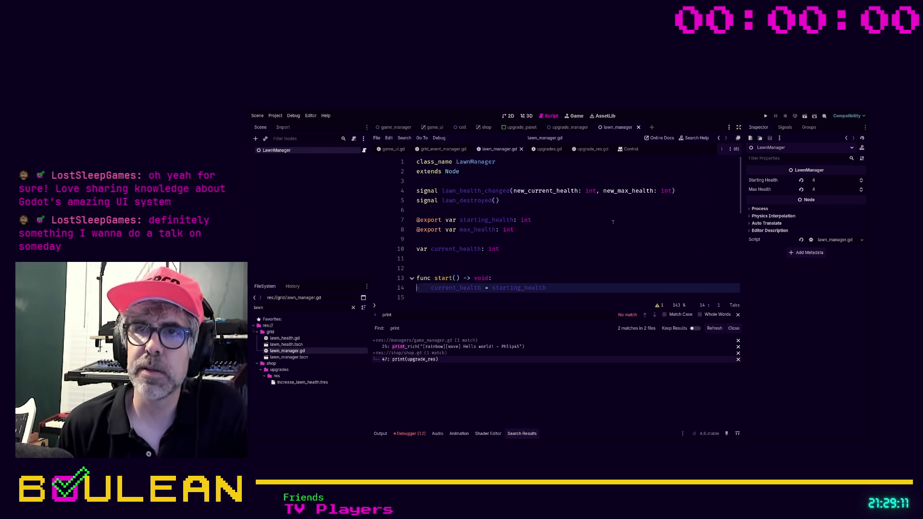
pyautogui.press('Down')
pyautogui.press('Down')
pyautogui.press('Down')
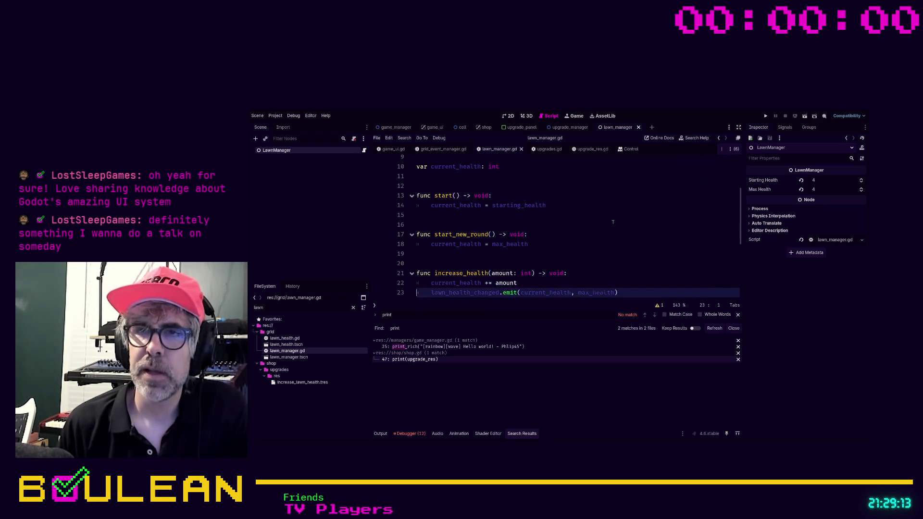
pyautogui.press('Down')
pyautogui.press('Down')
pyautogui.press('Down')
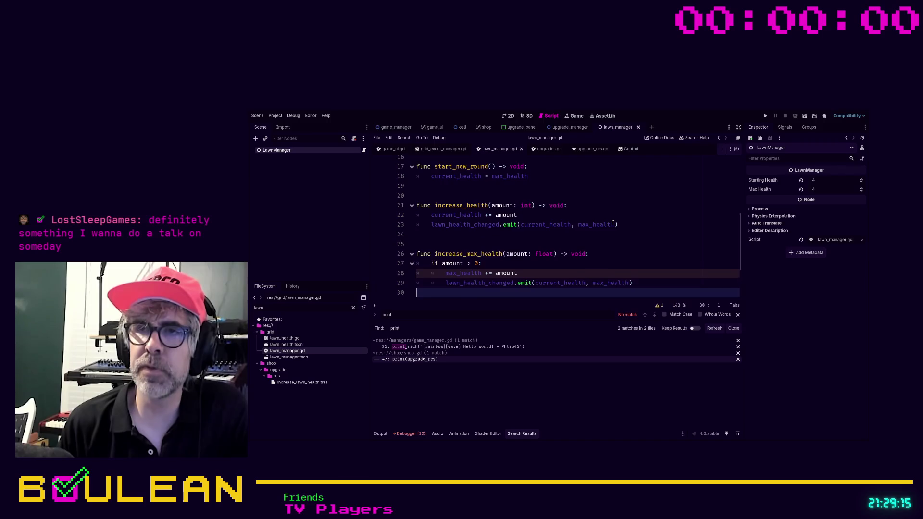
pyautogui.press('Down')
pyautogui.press('Down')
pyautogui.press('Down')
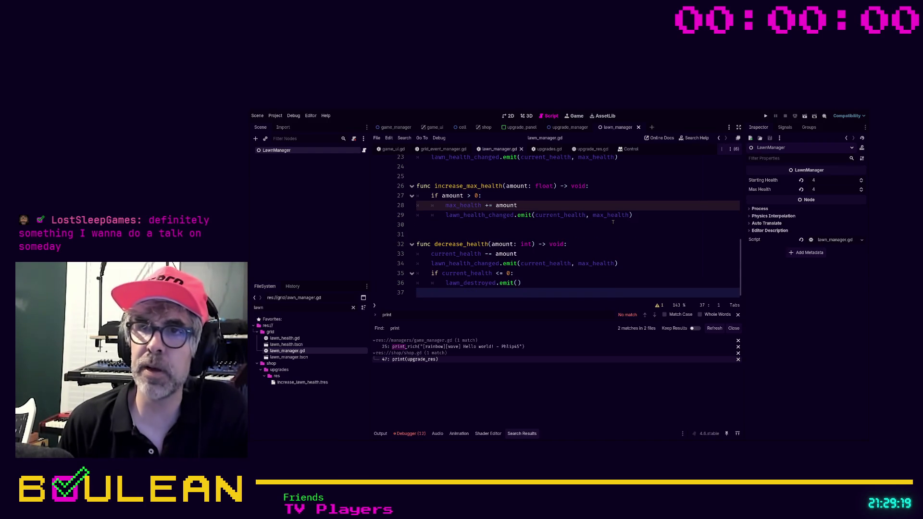
pyautogui.press('BackSpace')
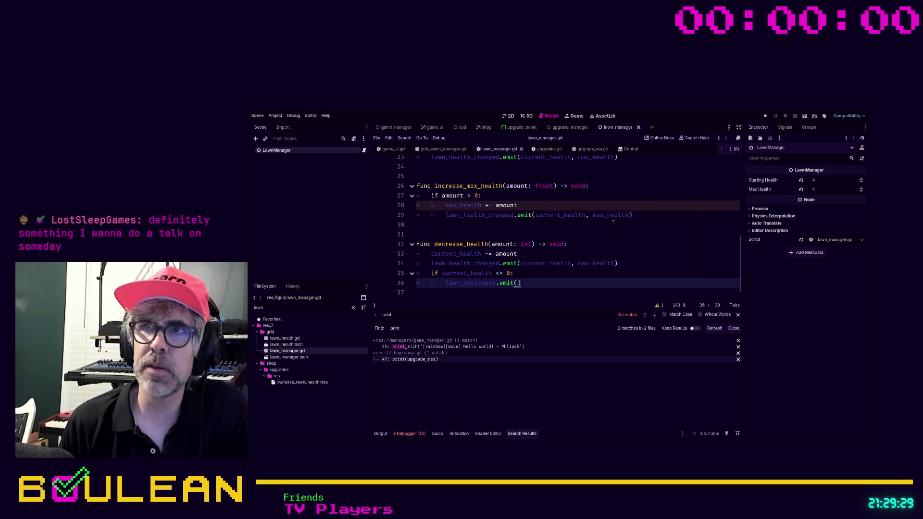
pyautogui.hotkey('ctrl', 'w')
pyautogui.press('Down')
pyautogui.press('Down')
pyautogui.press('Down')
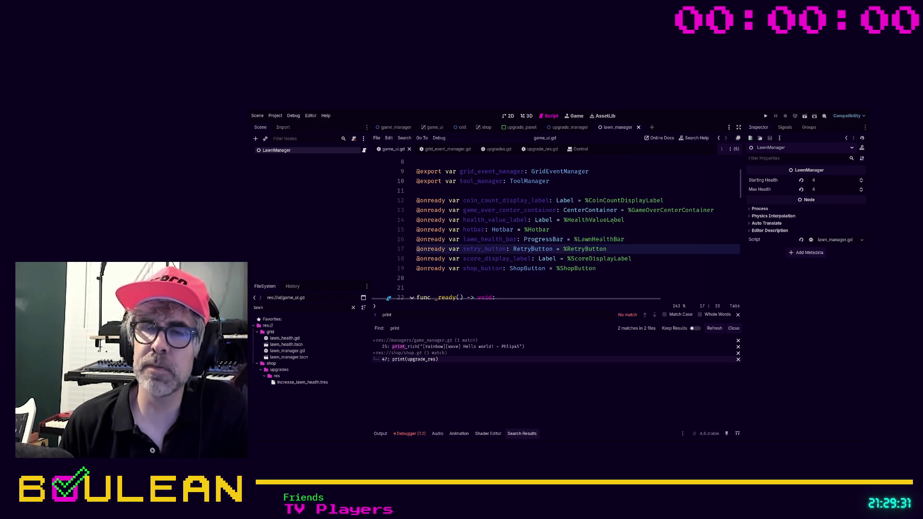
# Insert a blank line before update_score_display in game_ui.gd and save the script.
pyautogui.press('Down')
pyautogui.press('Down')
pyautogui.press('Down')
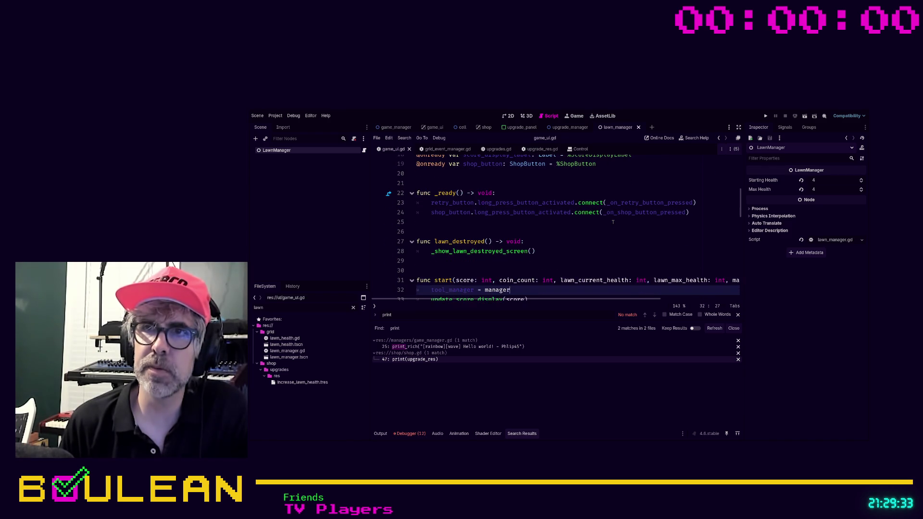
pyautogui.press('Down')
pyautogui.press('Down')
pyautogui.press('Down')
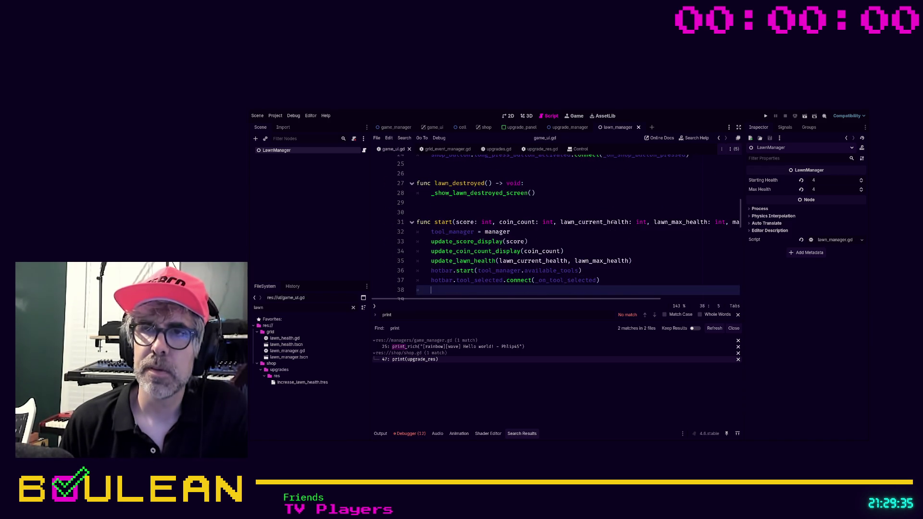
pyautogui.press('Down')
pyautogui.press('Down')
pyautogui.press('Down')
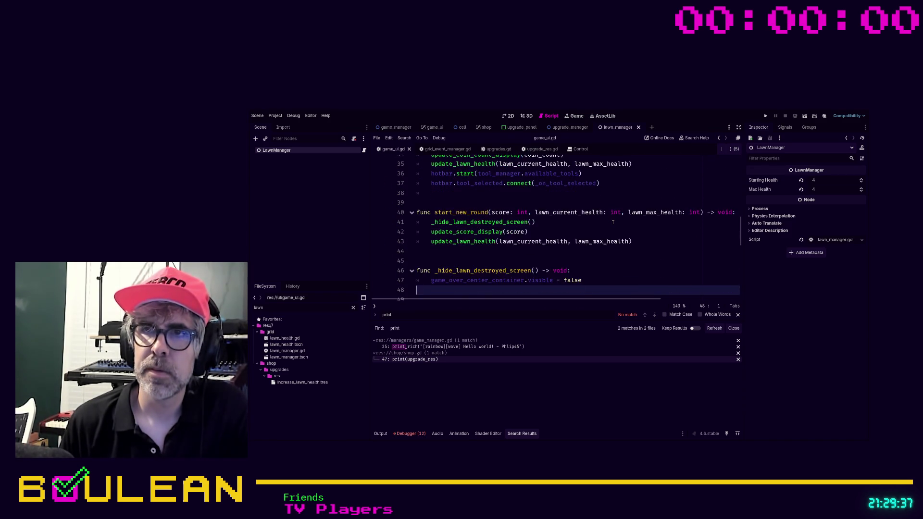
pyautogui.press('Down')
pyautogui.press('Down')
pyautogui.press('Down')
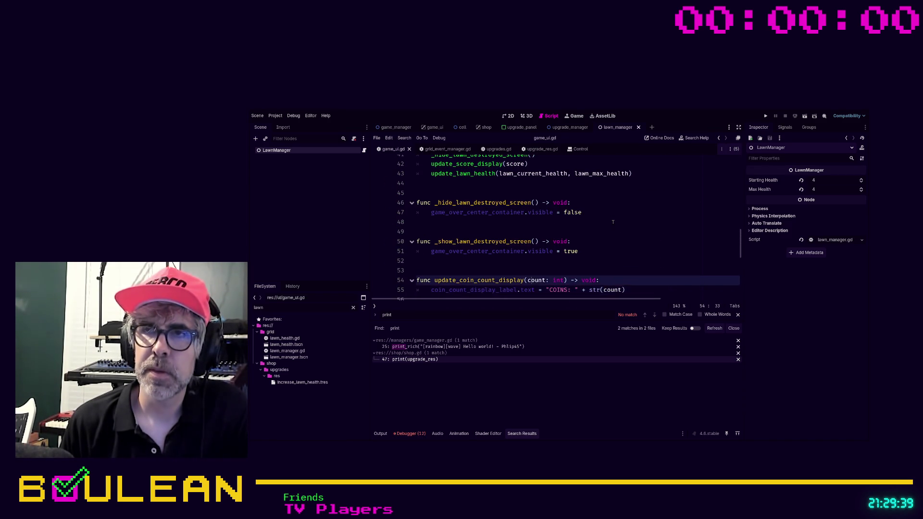
pyautogui.press('Down')
pyautogui.press('Down')
pyautogui.press('Down')
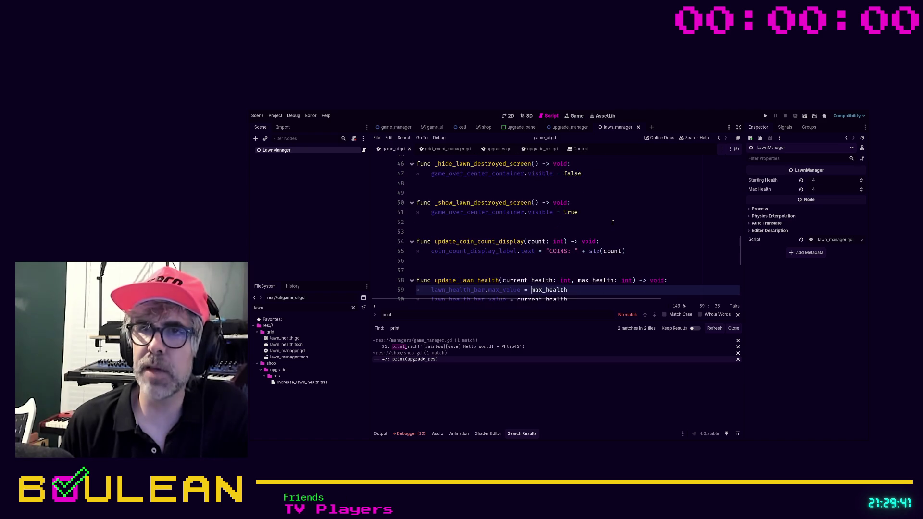
pyautogui.press('Down')
pyautogui.press('Down')
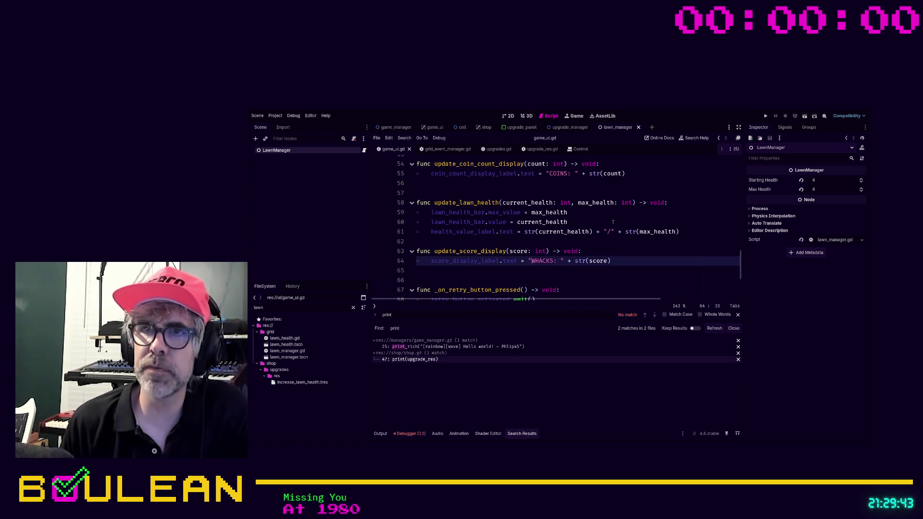
pyautogui.press('Return')
pyautogui.press('Down')
pyautogui.press('Down')
pyautogui.press('Down')
pyautogui.press('Down')
pyautogui.press('Down')
pyautogui.press('Down')
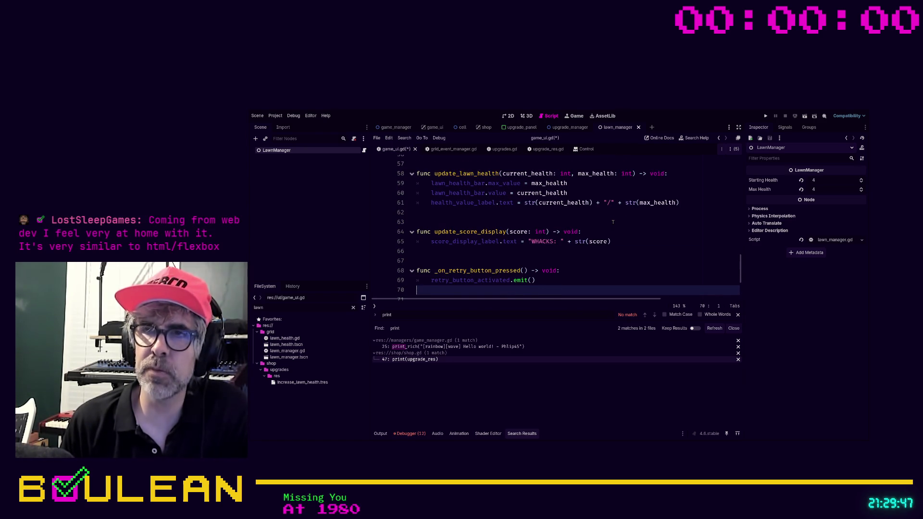
pyautogui.press('Down')
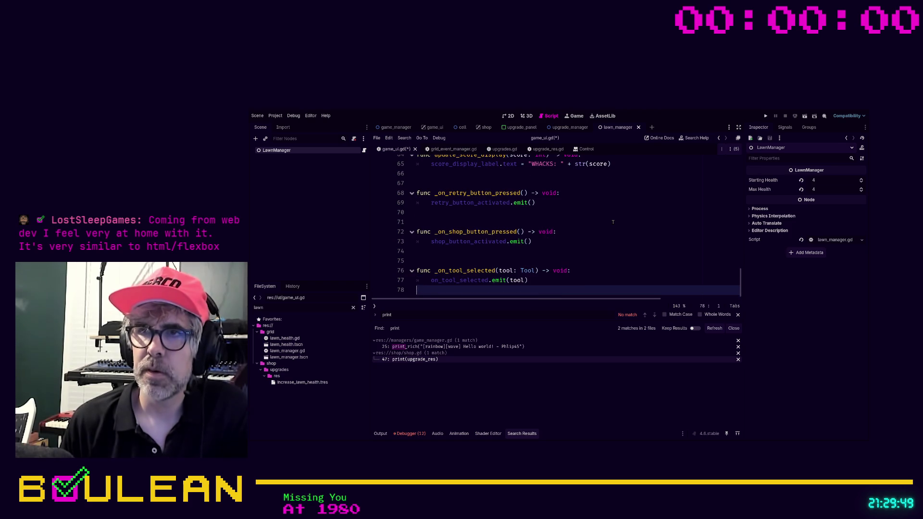
pyautogui.hotkey('ctrl', 's')
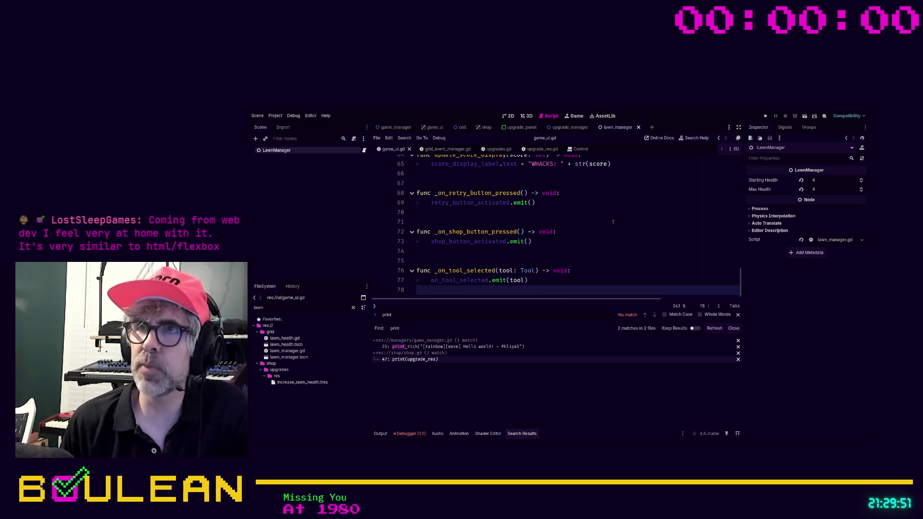
# Close the game_ui.gd and upgrade_res.gd scripts, leaving the Control docs visible.
pyautogui.hotkey('ctrl', 'w')
pyautogui.press('Up')
pyautogui.hotkey('ctrl', 'w')
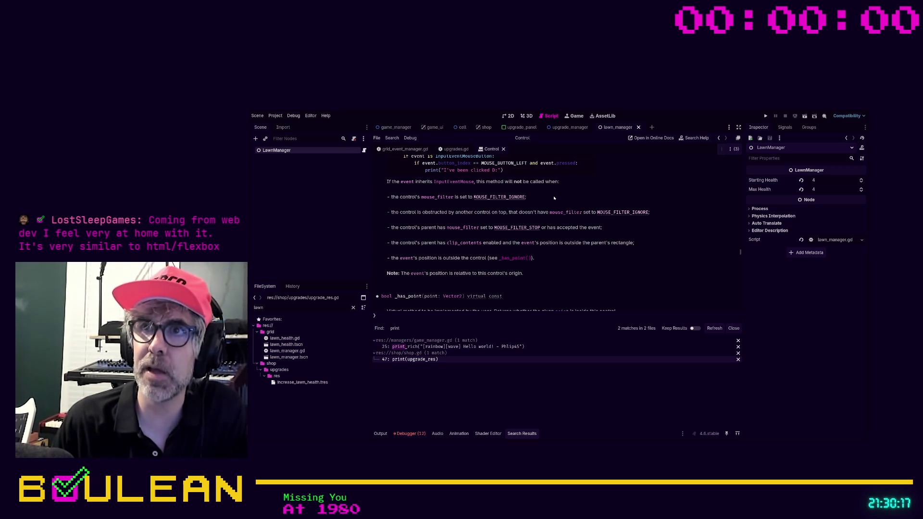
# Read back up the Control class help page, then close it to reveal upgrades.gd.
pyautogui.scroll(8, 555, 196)
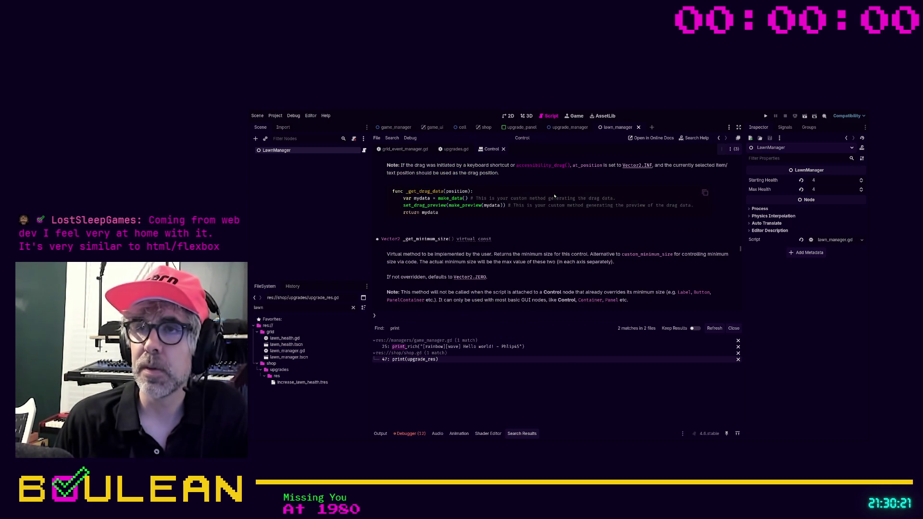
pyautogui.scroll(5, 572, 216)
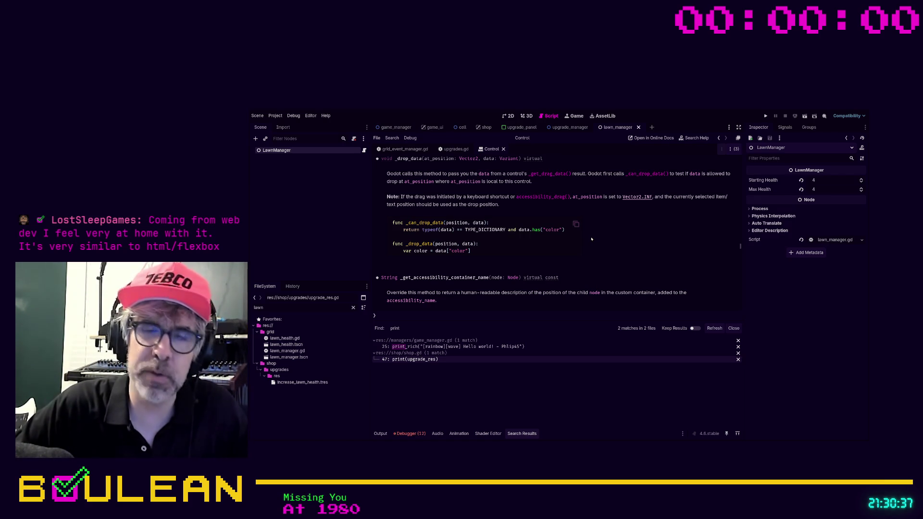
pyautogui.scroll(3, 592, 239)
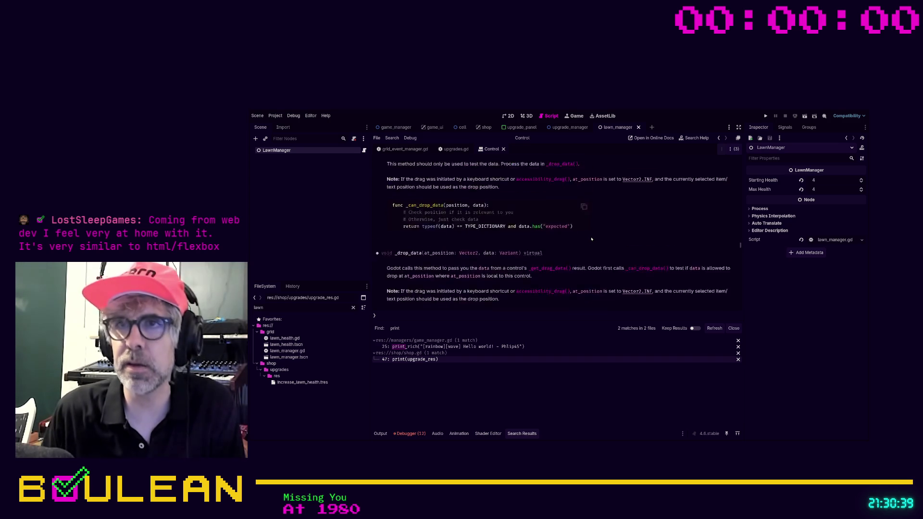
pyautogui.scroll(6, 592, 239)
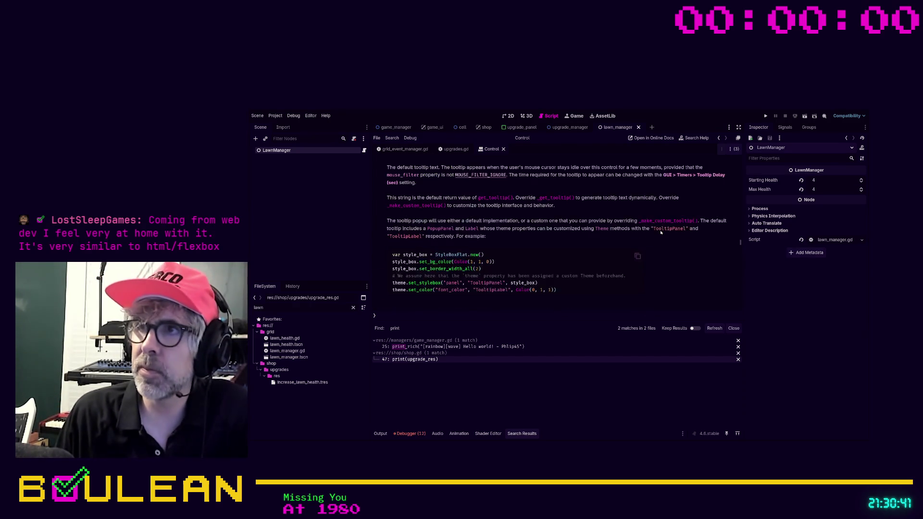
pyautogui.scroll(1, 660, 233)
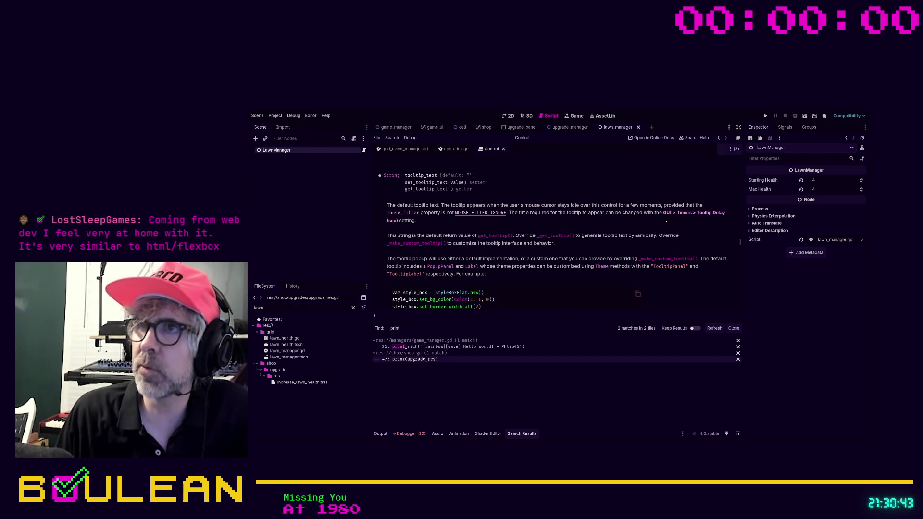
pyautogui.hotkey('ctrl', 'w')
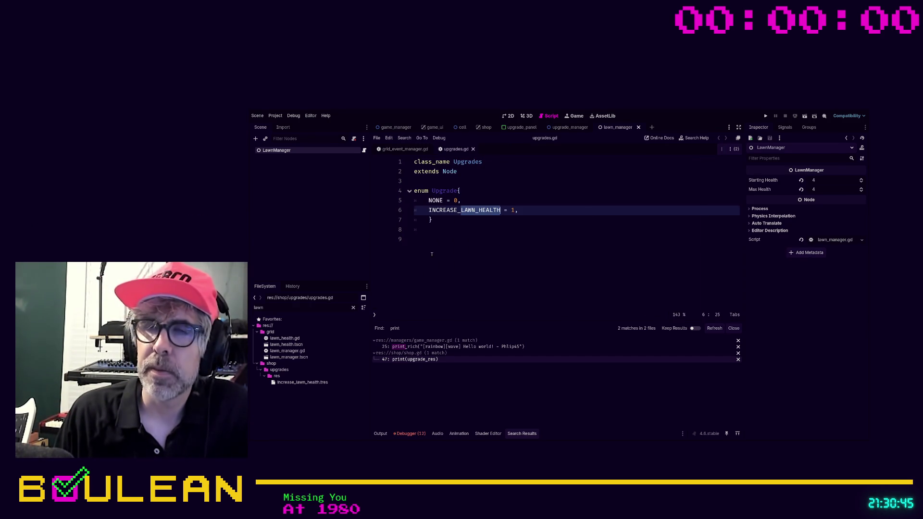
# Delete upgrades.gd's two trailing blank lines, add a blank line after extends Node, and close it.
pyautogui.click(448, 246)
pyautogui.press('BackSpace')
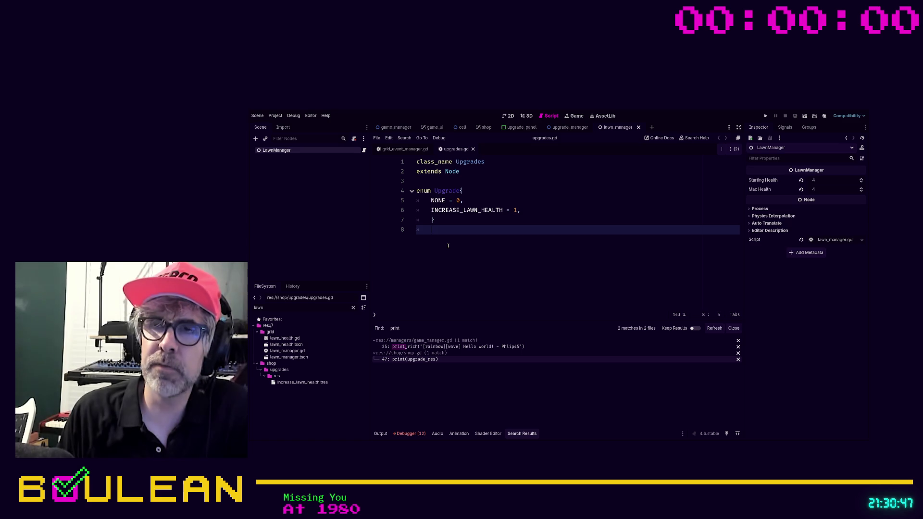
pyautogui.press('BackSpace')
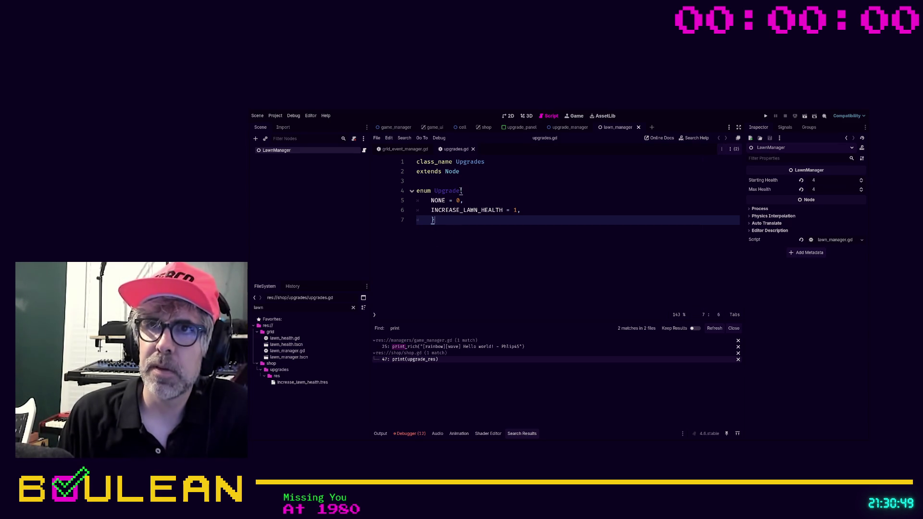
pyautogui.click(443, 182)
pyautogui.press('Return')
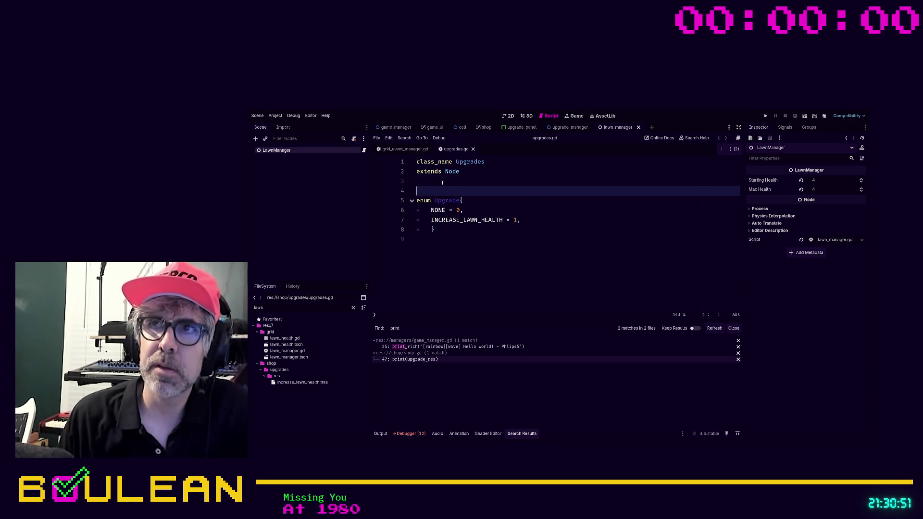
pyautogui.hotkey('ctrl', 'w')
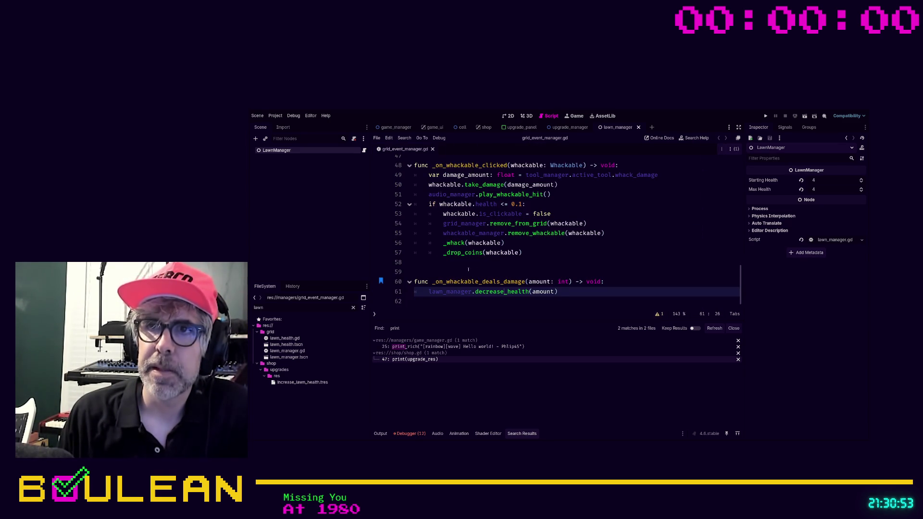
# Review grid_event_manager.gd's TODO and damage handler, then list the unused-parameter warning for line 37.
pyautogui.scroll(3, 475, 269)
pyautogui.scroll(1, 464, 252)
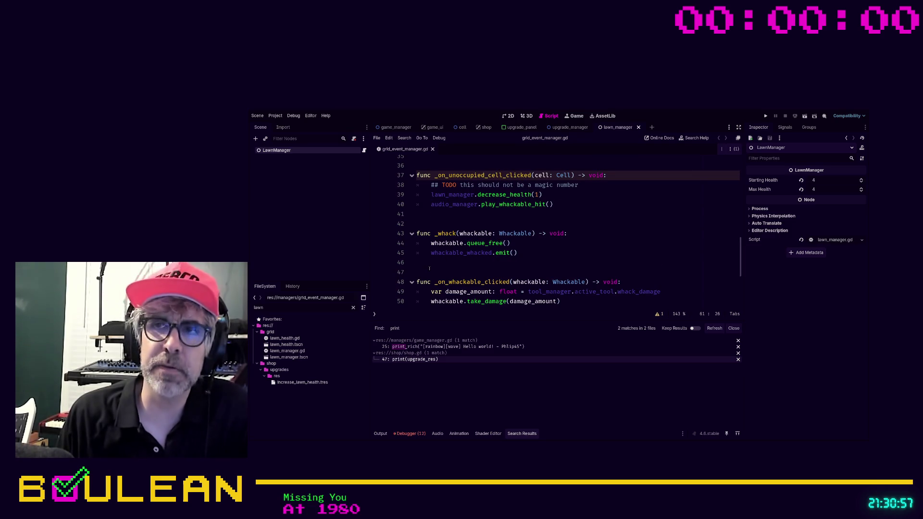
pyautogui.click(486, 215)
pyautogui.scroll(1, 494, 238)
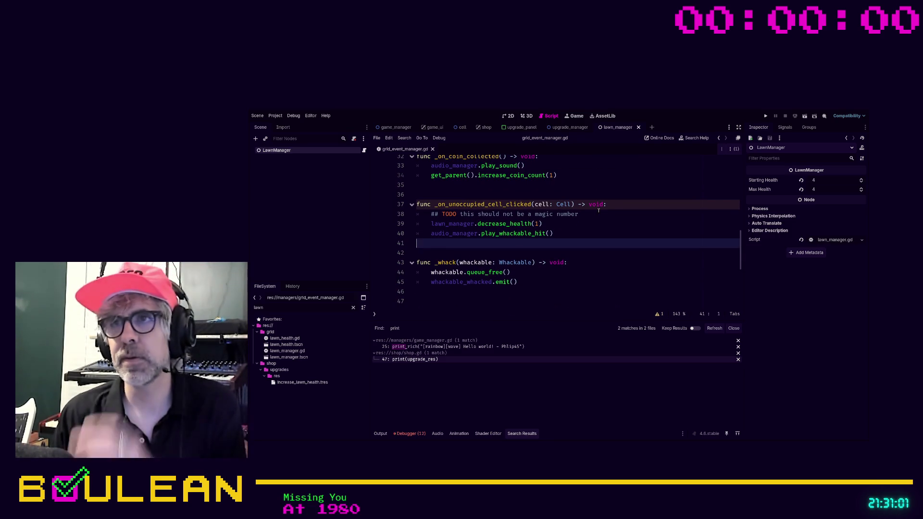
pyautogui.click(593, 213)
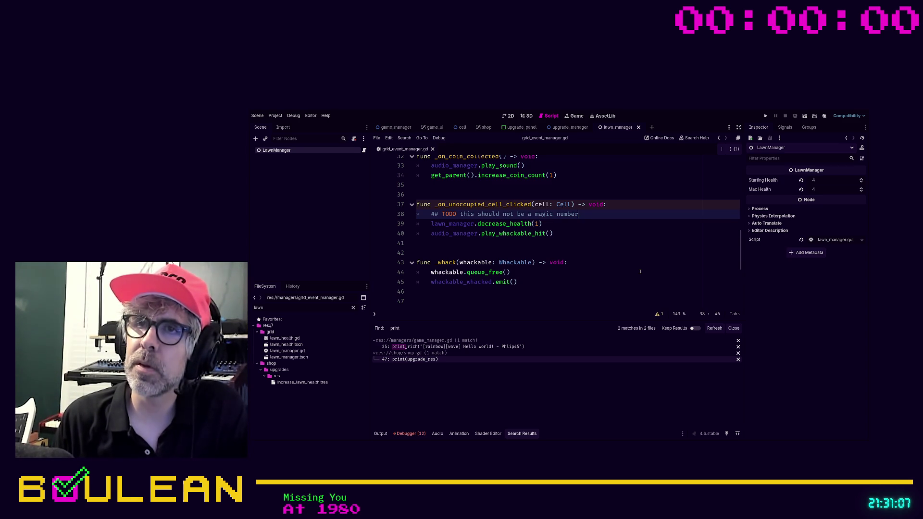
pyautogui.scroll(1, 641, 272)
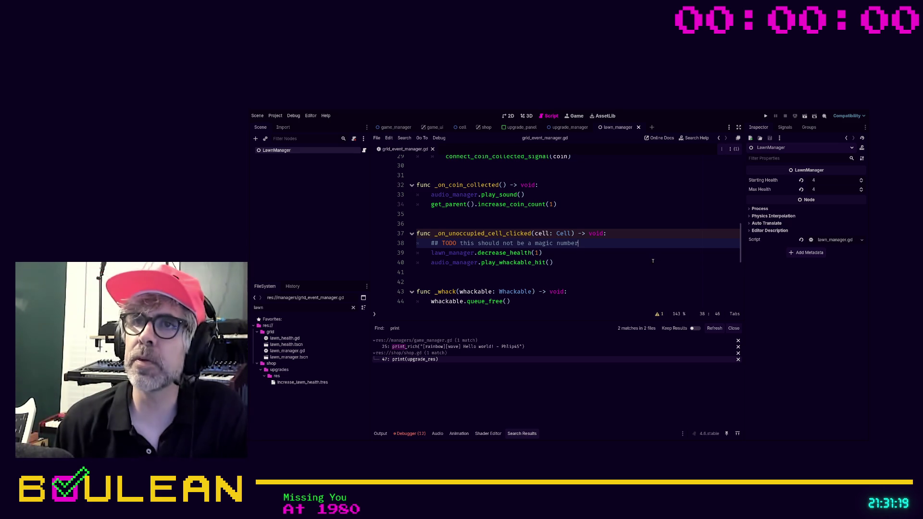
pyautogui.scroll(10, 652, 261)
pyautogui.scroll(-9, 651, 262)
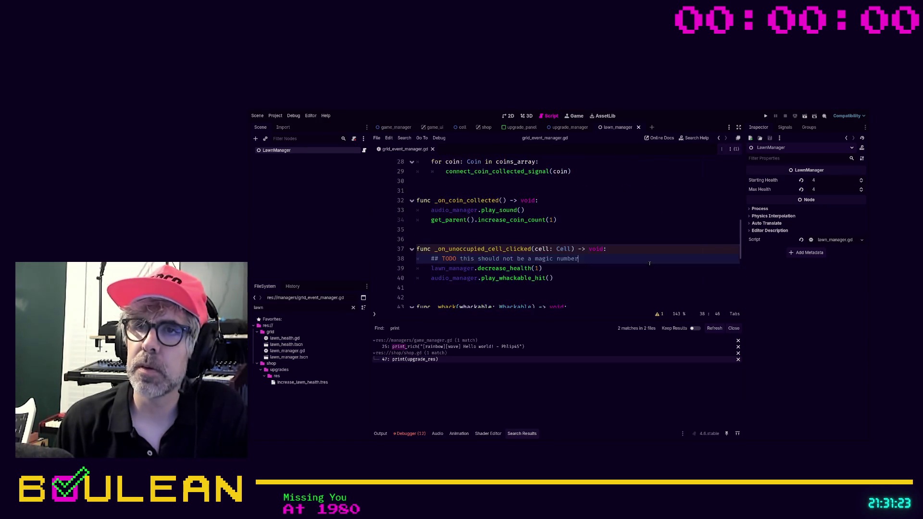
pyautogui.scroll(-7, 649, 264)
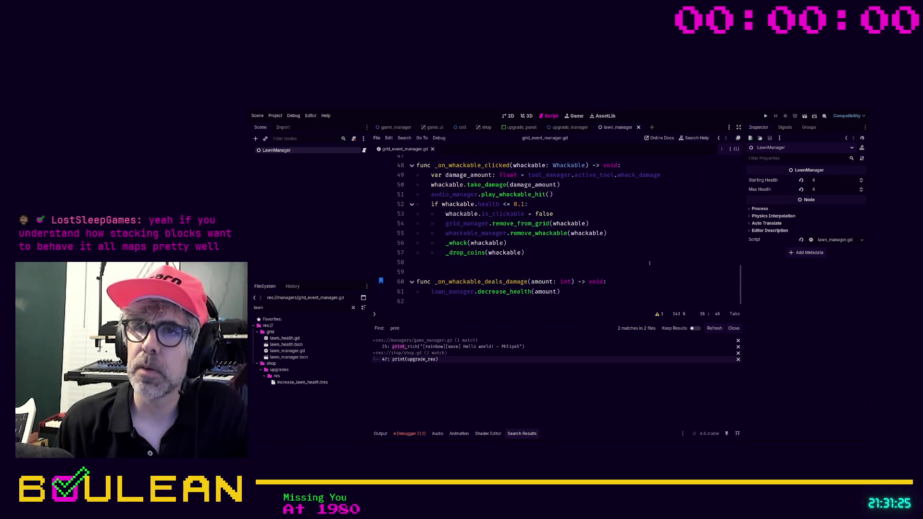
pyautogui.click(636, 282)
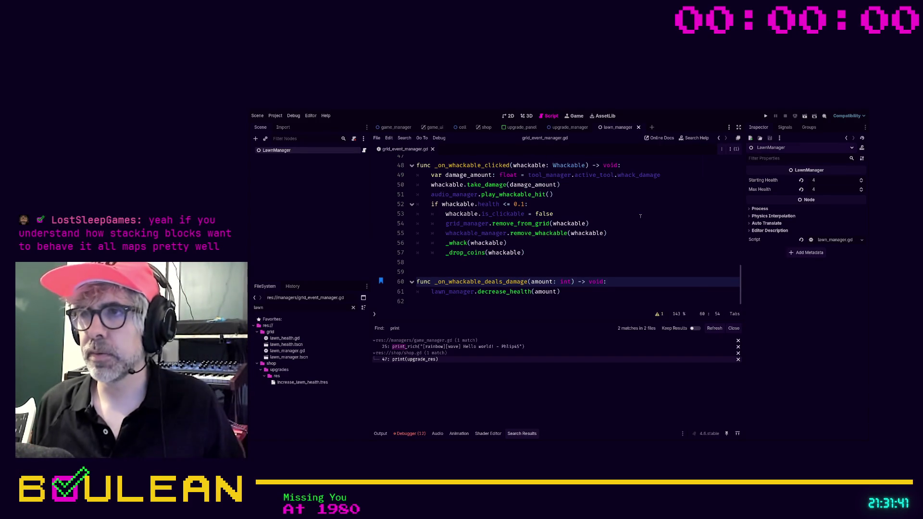
pyautogui.click(658, 313)
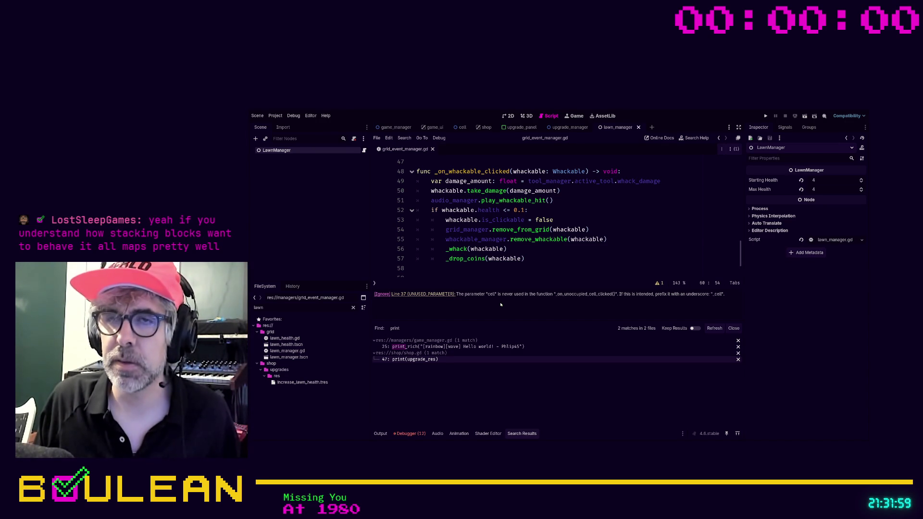
# Remove the trailing blank line 62 from grid_event_manager.gd and save it.
pyautogui.scroll(-1, 490, 277)
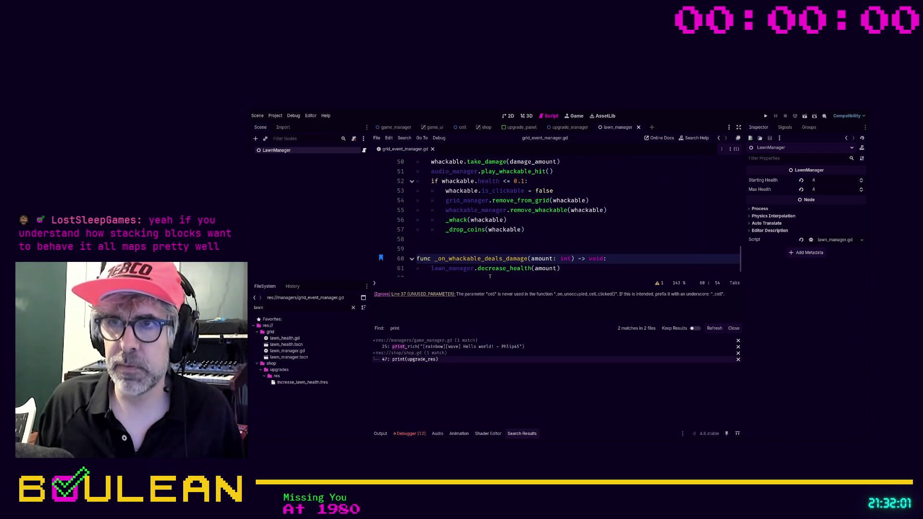
pyautogui.scroll(-1, 490, 277)
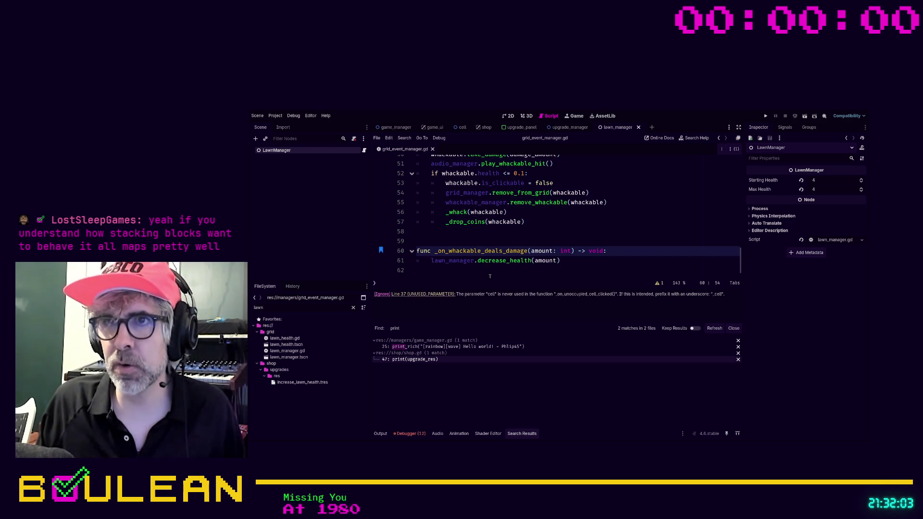
pyautogui.click(480, 273)
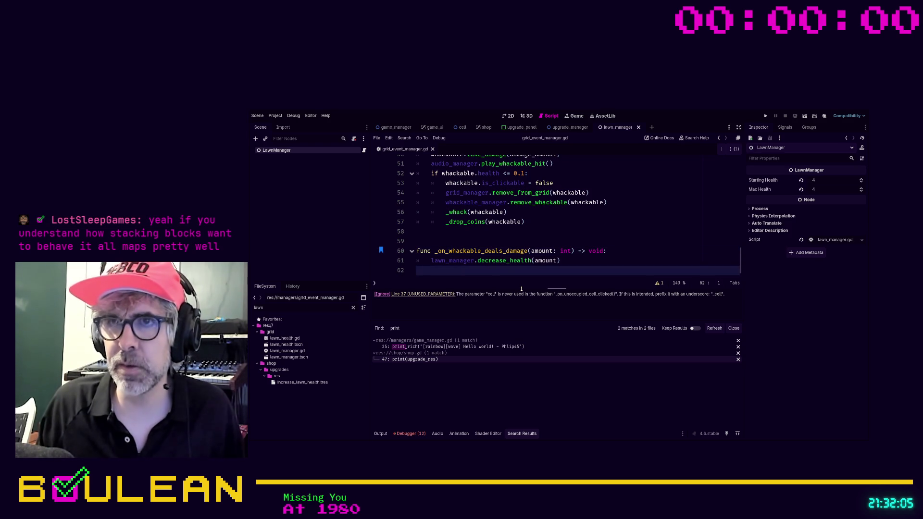
pyautogui.press('BackSpace')
pyautogui.press('Up')
pyautogui.press('Up')
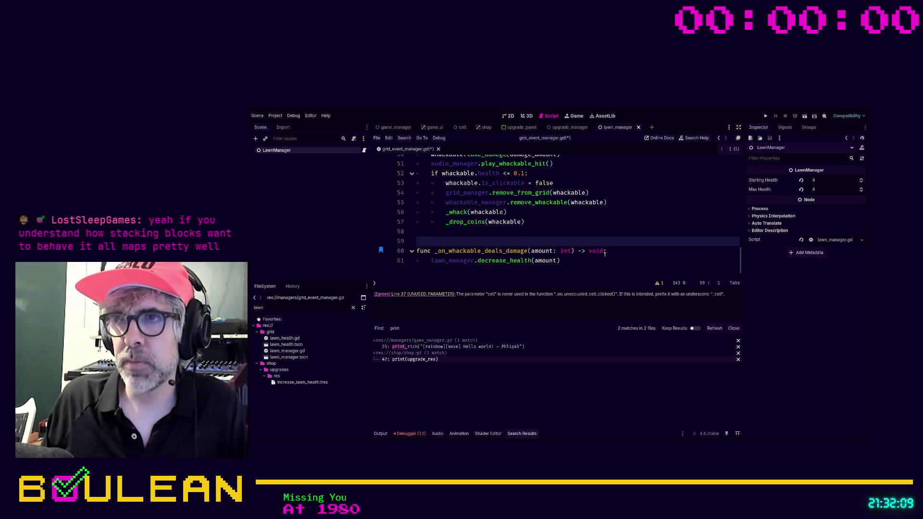
pyautogui.hotkey('ctrl', 's')
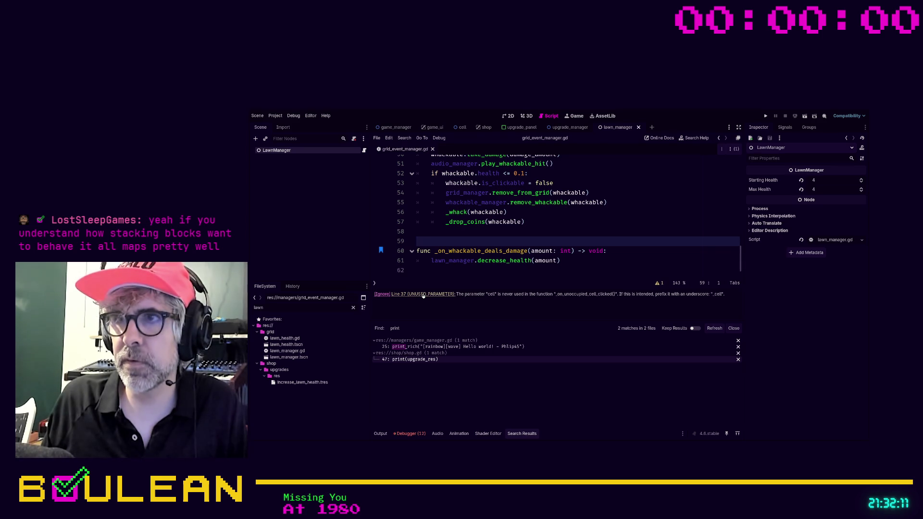
# Rename _on_unoccupied_cell_clicked's parameter from cell to _cell to silence the line 37 warning.
pyautogui.click(424, 294)
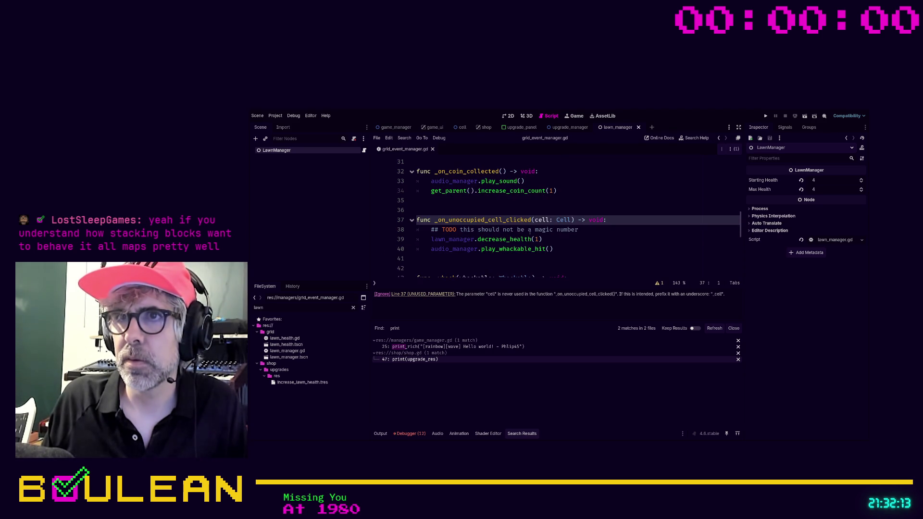
pyautogui.click(534, 220)
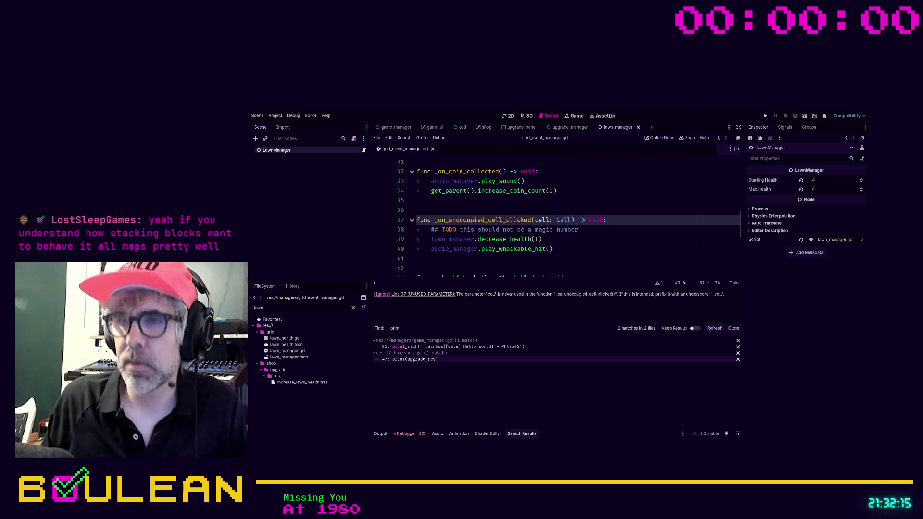
pyautogui.write('_')
pyautogui.click(560, 251)
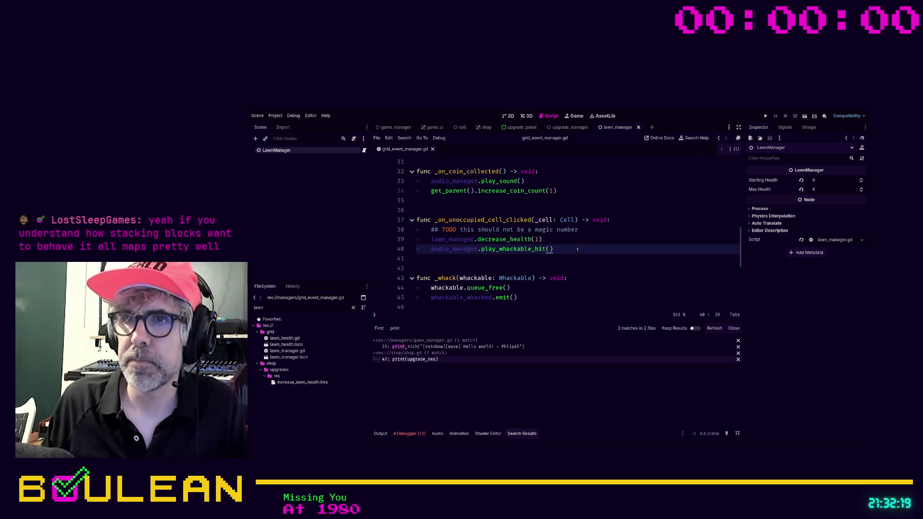
pyautogui.scroll(-4, 577, 249)
pyautogui.scroll(8, 578, 250)
pyautogui.scroll(3, 578, 250)
pyautogui.click(583, 259)
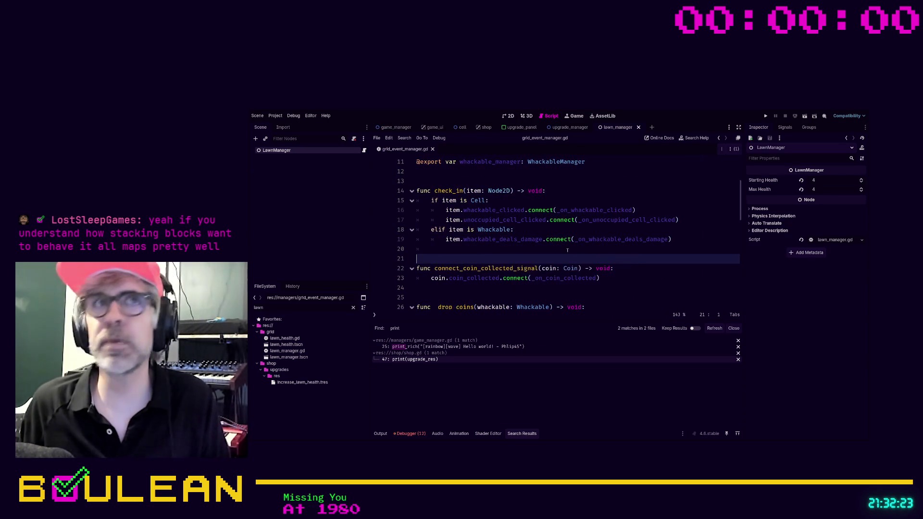